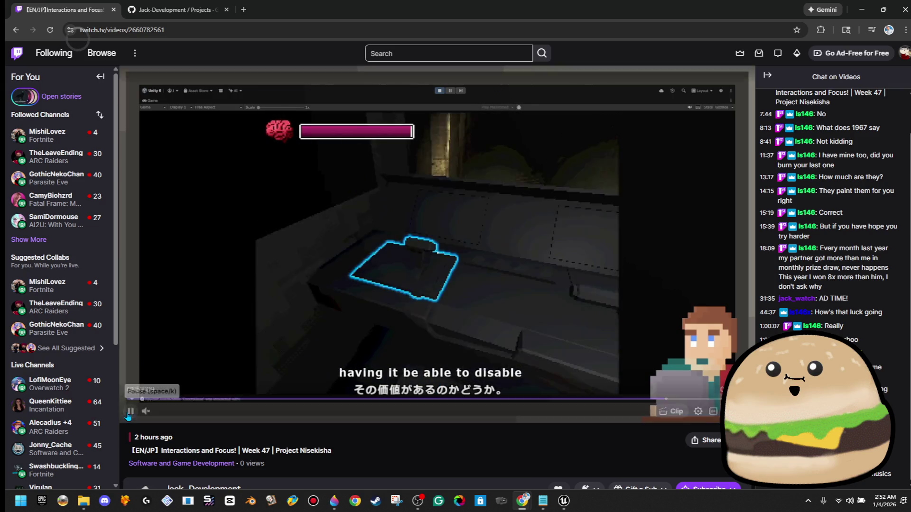
Go back to the streamer's videos list and open the channel's About page.
{"action": "scroll", "coordinate": [404, 319], "scroll_direction": "down", "scroll_amount": 2}
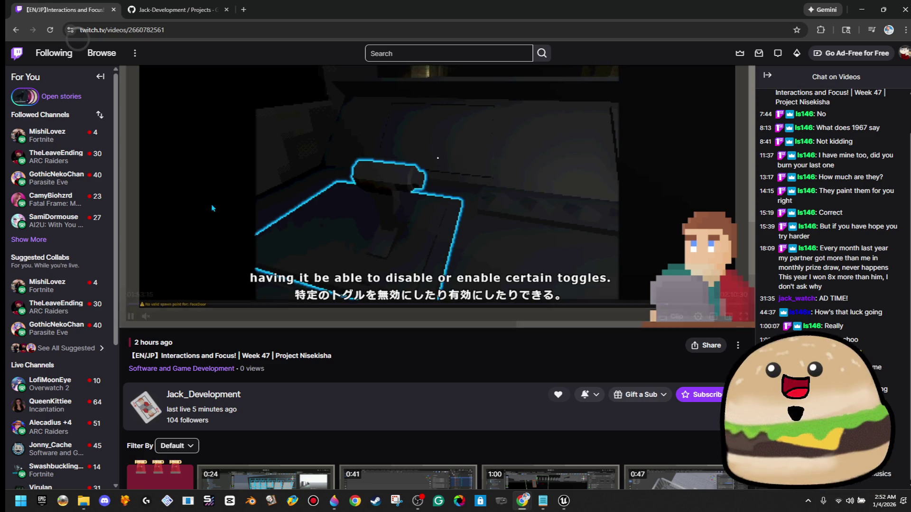
{"action": "left_click", "coordinate": [15, 30]}
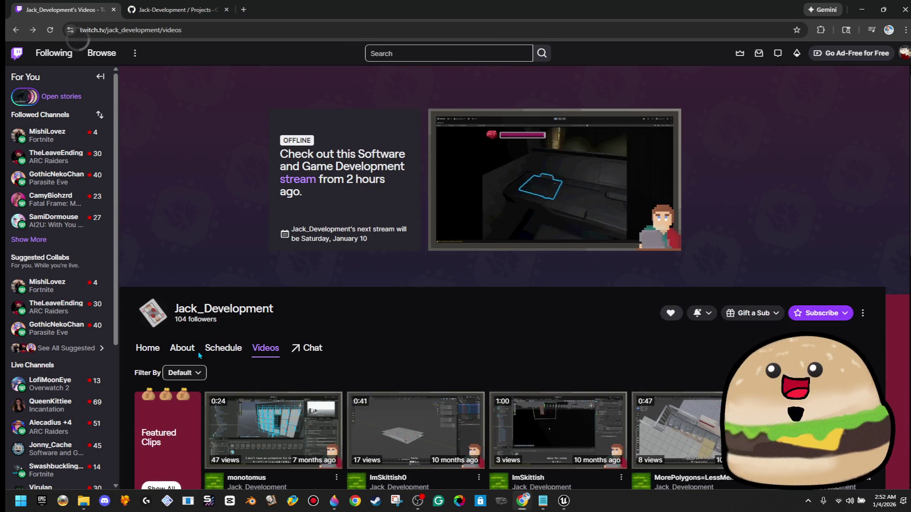
{"action": "left_click", "coordinate": [185, 349]}
{"action": "left_click_drag", "start_coordinate": [460, 232], "coordinate": [468, 187]}
Check the streamer's GitHub projects page, close it, then close the Twitch tab.
{"action": "left_click", "coordinate": [174, 6]}
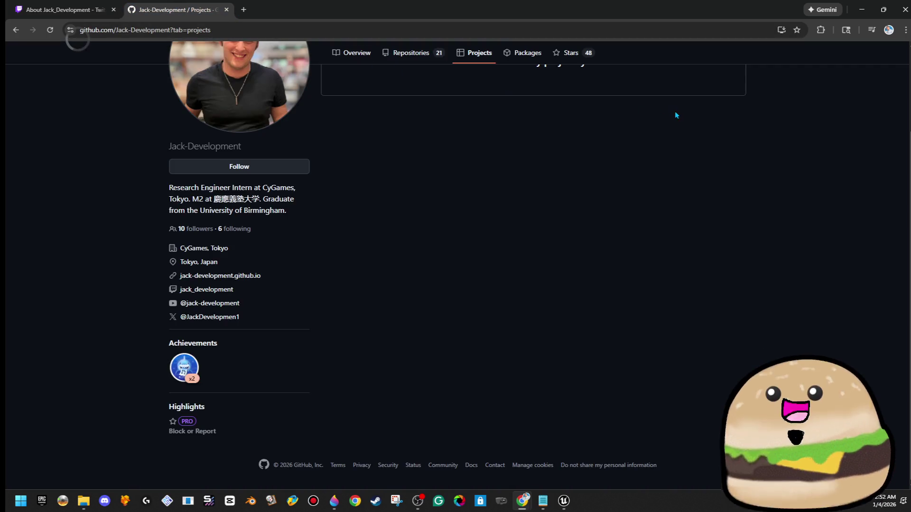
{"action": "left_click", "coordinate": [228, 10]}
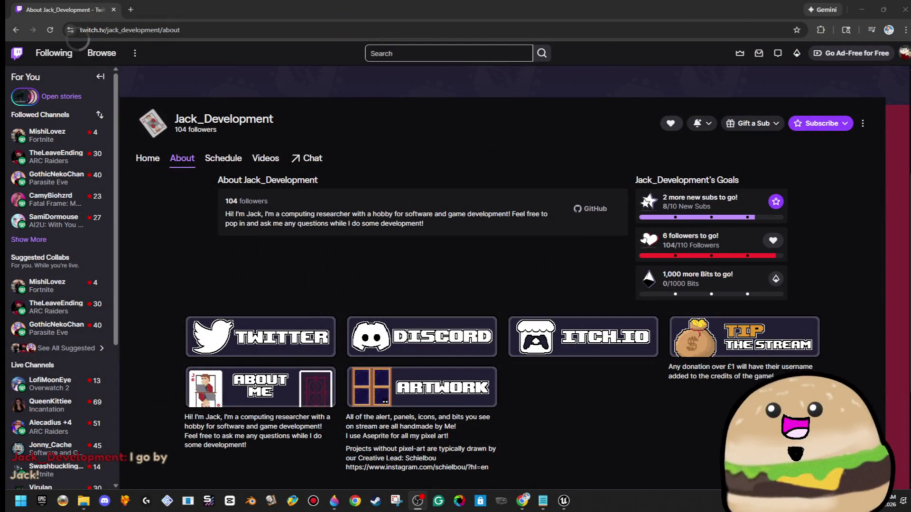
{"action": "scroll", "coordinate": [384, 223], "scroll_direction": "up", "scroll_amount": 4}
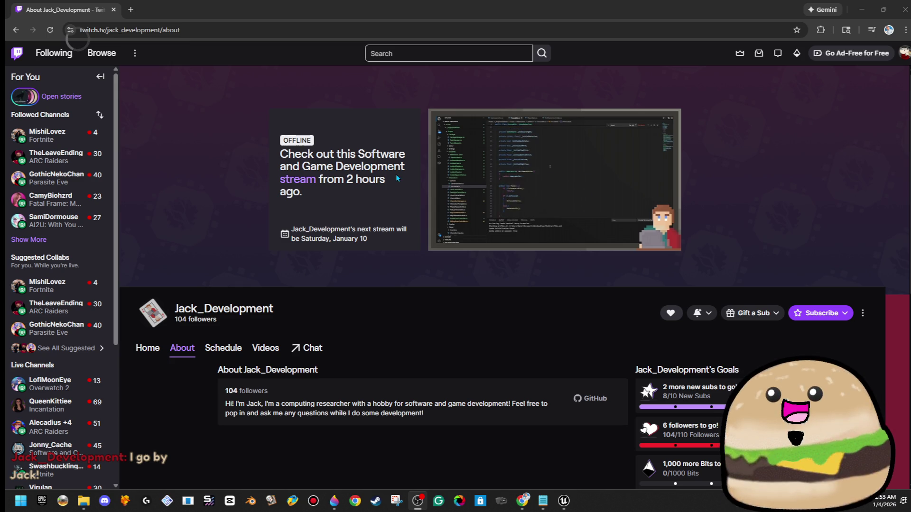
{"action": "left_click", "coordinate": [114, 10]}
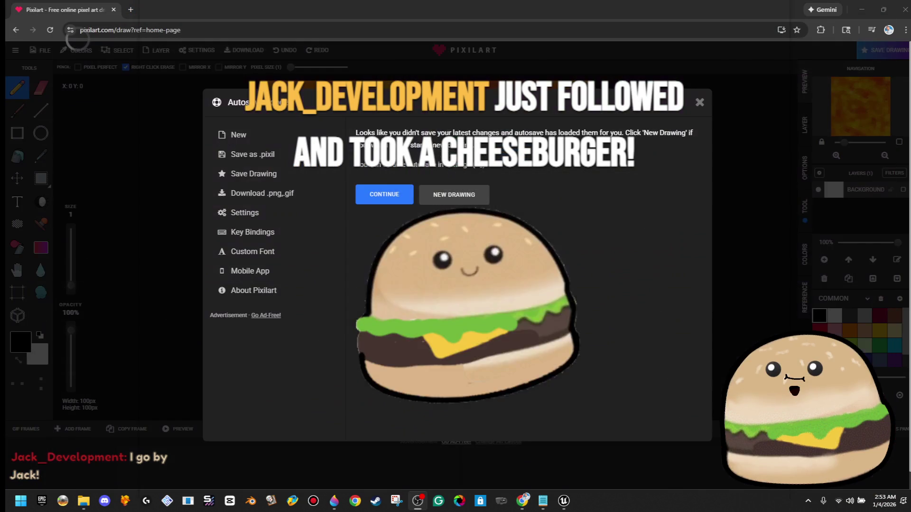
Continue with the autosaved orange drawing and make the browser window fill the screen.
{"action": "left_click", "coordinate": [380, 193]}
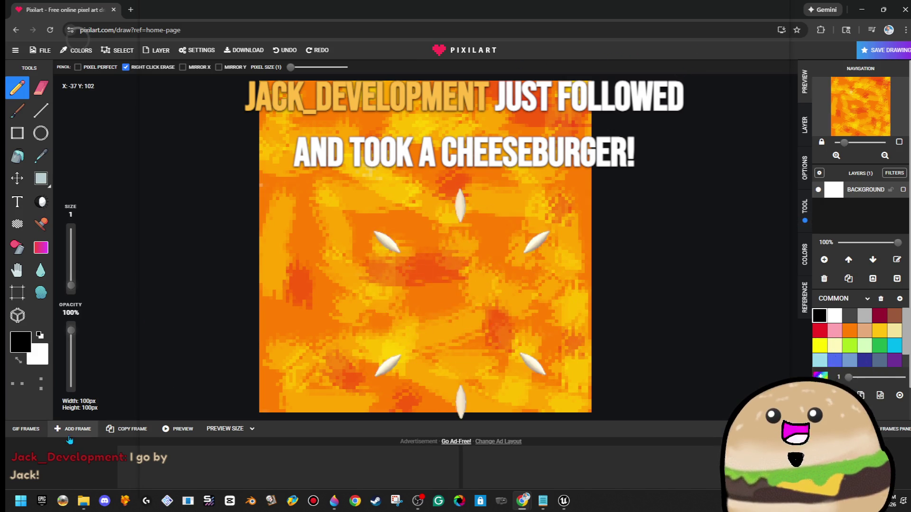
{"action": "mouse_move", "coordinate": [465, 5]}
{"action": "left_mouse_down"}
{"action": "mouse_move", "coordinate": [450, 76]}
{"action": "mouse_move", "coordinate": [318, 19]}
{"action": "mouse_move", "coordinate": [289, 23]}
{"action": "left_mouse_up"}
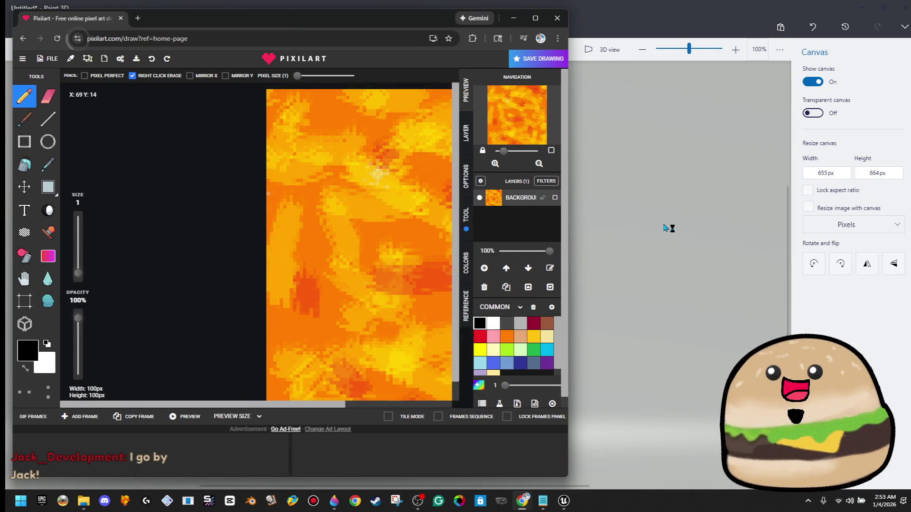
{"action": "left_click_drag", "start_coordinate": [568, 206], "coordinate": [843, 206]}
{"action": "double_click", "coordinate": [658, 27]}
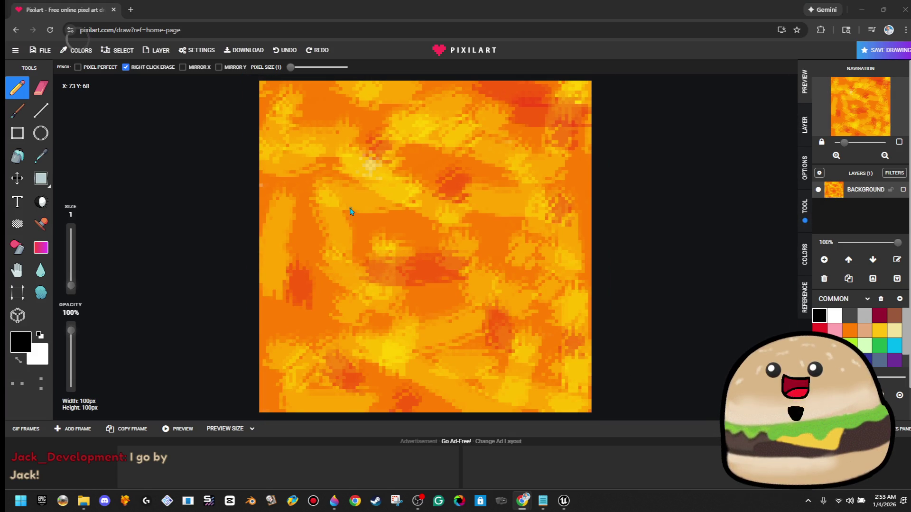
Erase the whole orange drawing with a size-24 eraser, leaving the canvas transparent.
{"action": "left_click_drag", "start_coordinate": [352, 211], "coordinate": [626, 428]}
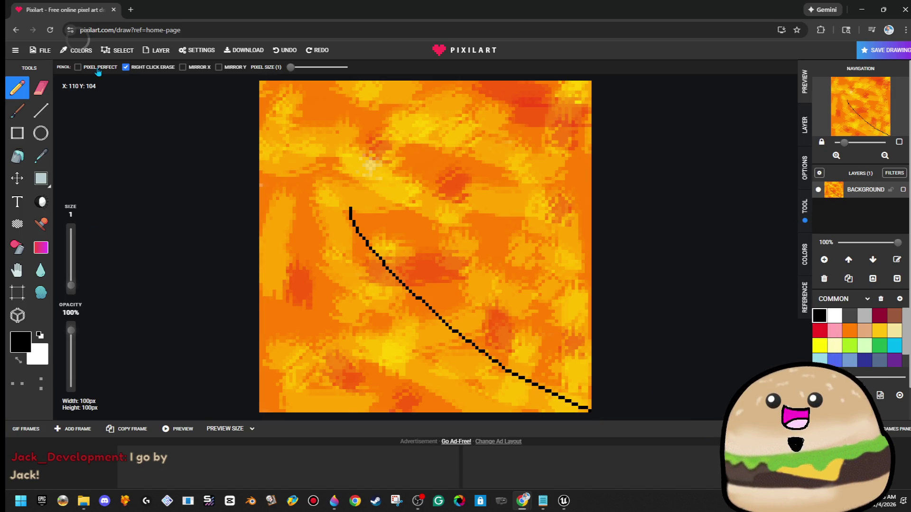
{"action": "left_click", "coordinate": [40, 87]}
{"action": "mouse_move", "coordinate": [509, 252]}
{"action": "left_mouse_down"}
{"action": "mouse_move", "coordinate": [285, 304]}
{"action": "mouse_move", "coordinate": [59, 168]}
{"action": "left_mouse_up"}
{"action": "left_click_drag", "start_coordinate": [74, 278], "coordinate": [71, 233]}
{"action": "mouse_move", "coordinate": [498, 254]}
{"action": "left_mouse_down"}
{"action": "mouse_move", "coordinate": [427, 390]}
{"action": "mouse_move", "coordinate": [427, 362]}
{"action": "mouse_move", "coordinate": [387, 407]}
{"action": "mouse_move", "coordinate": [200, 313]}
{"action": "mouse_move", "coordinate": [248, 180]}
{"action": "mouse_move", "coordinate": [341, 86]}
{"action": "left_mouse_up"}
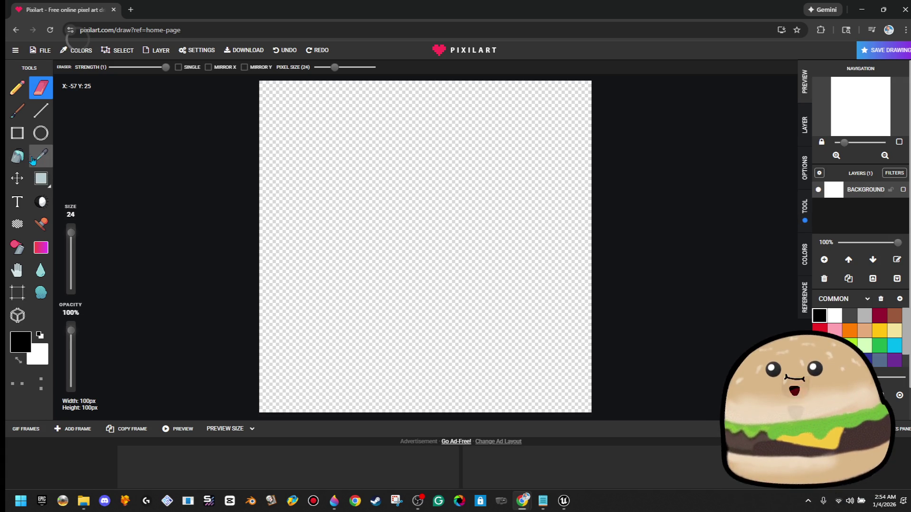
{"action": "left_click", "coordinate": [17, 111]}
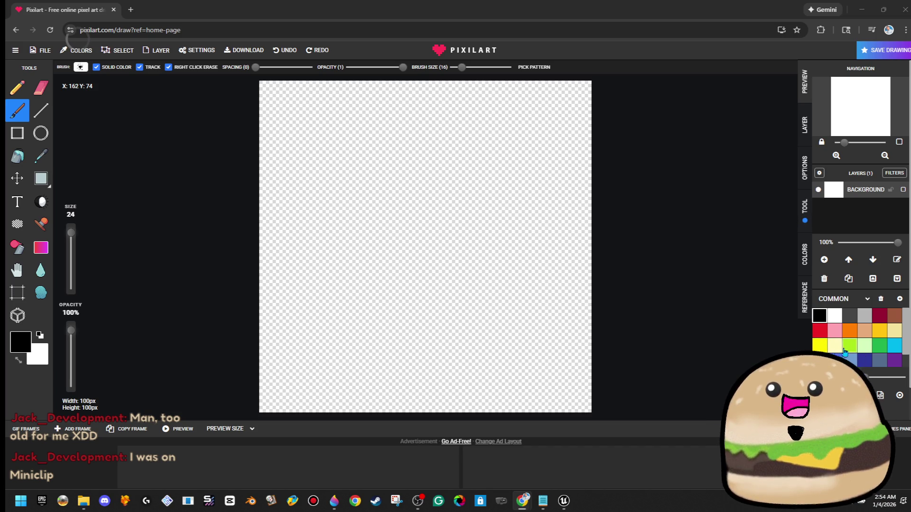
Brush light-yellow blobs right of centre, upper left, upper middle, lower left and top right.
{"action": "left_click", "coordinate": [838, 351]}
{"action": "mouse_move", "coordinate": [474, 258]}
{"action": "left_mouse_down"}
{"action": "mouse_move", "coordinate": [437, 296]}
{"action": "mouse_move", "coordinate": [518, 255]}
{"action": "left_mouse_up"}
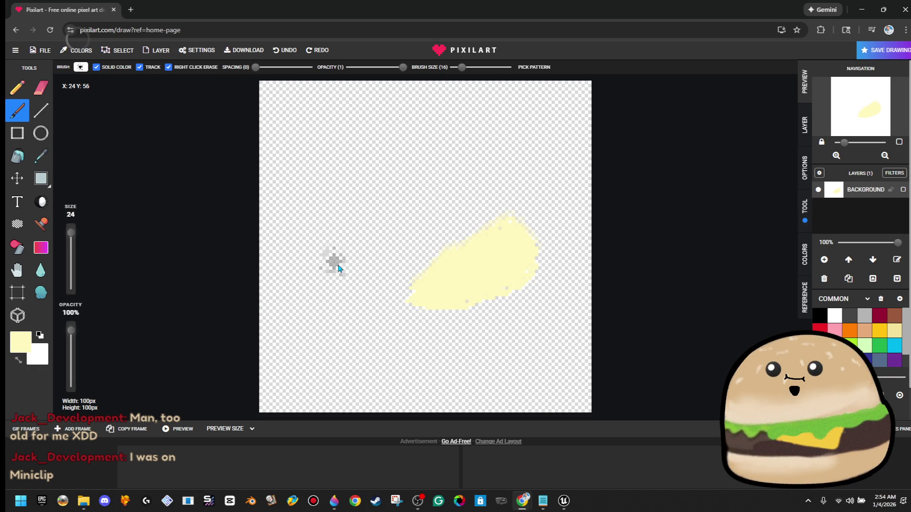
{"action": "left_click_drag", "start_coordinate": [291, 138], "coordinate": [300, 167]}
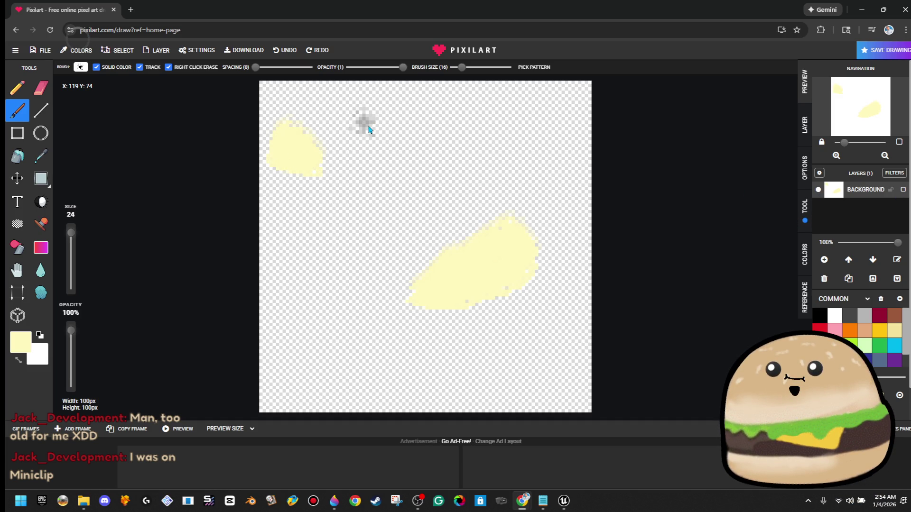
{"action": "mouse_move", "coordinate": [358, 114]}
{"action": "left_mouse_down"}
{"action": "mouse_move", "coordinate": [345, 154]}
{"action": "mouse_move", "coordinate": [366, 97]}
{"action": "mouse_move", "coordinate": [344, 153]}
{"action": "left_mouse_up"}
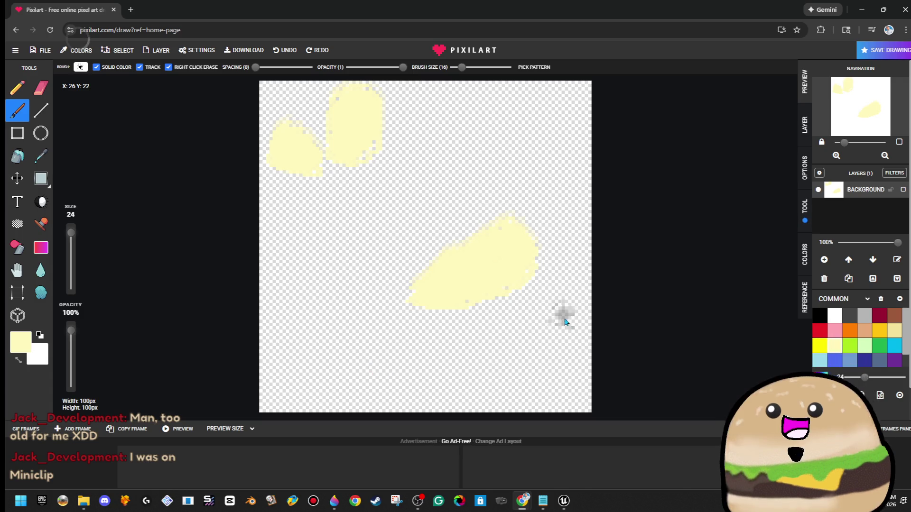
{"action": "mouse_move", "coordinate": [399, 346]}
{"action": "left_mouse_down"}
{"action": "mouse_move", "coordinate": [303, 318]}
{"action": "mouse_move", "coordinate": [321, 352]}
{"action": "mouse_move", "coordinate": [384, 349]}
{"action": "left_mouse_up"}
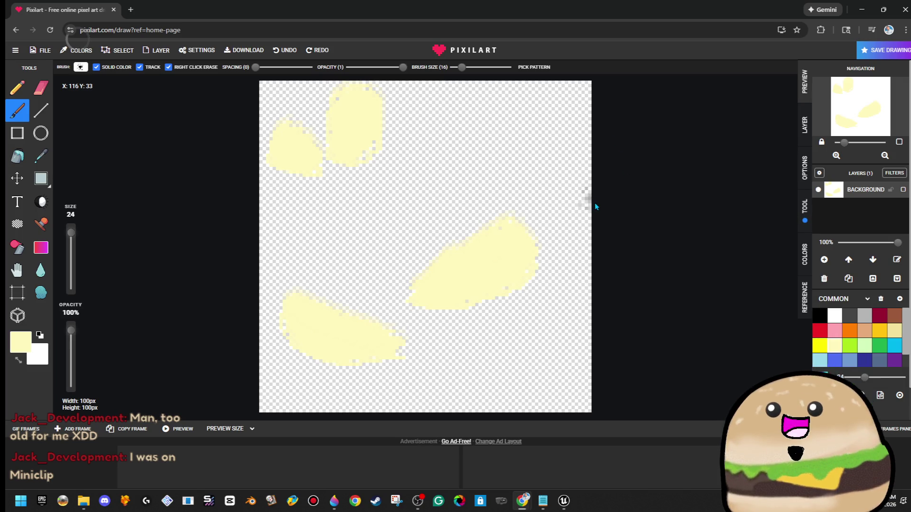
{"action": "mouse_move", "coordinate": [582, 212]}
{"action": "left_mouse_down"}
{"action": "mouse_move", "coordinate": [553, 219]}
{"action": "mouse_move", "coordinate": [522, 289]}
{"action": "left_mouse_up"}
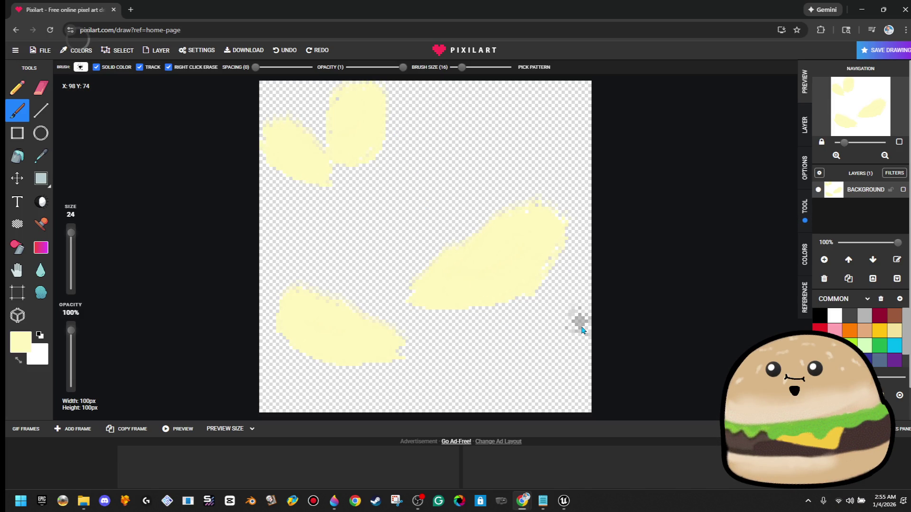
{"action": "left_click_drag", "start_coordinate": [524, 102], "coordinate": [560, 133]}
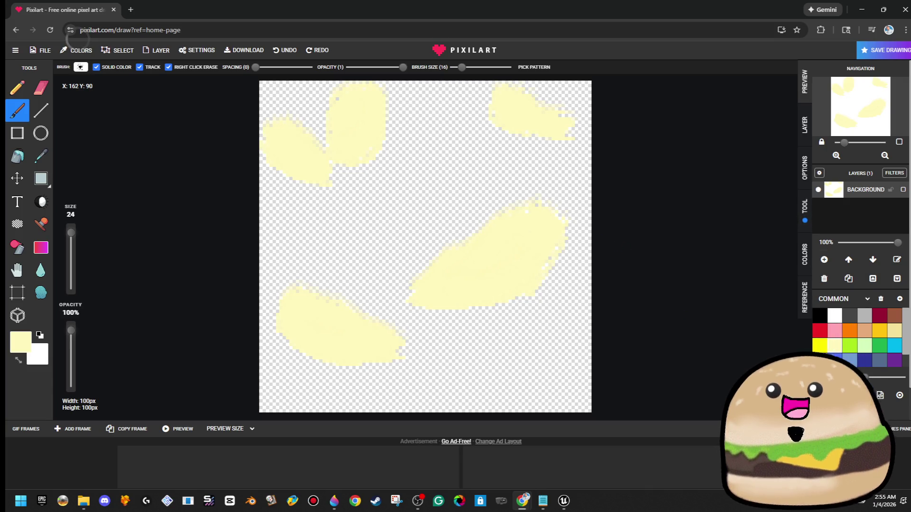
Choose a darker olive paint colour with brush size 1 and 25% opacity.
{"action": "left_click", "coordinate": [835, 396]}
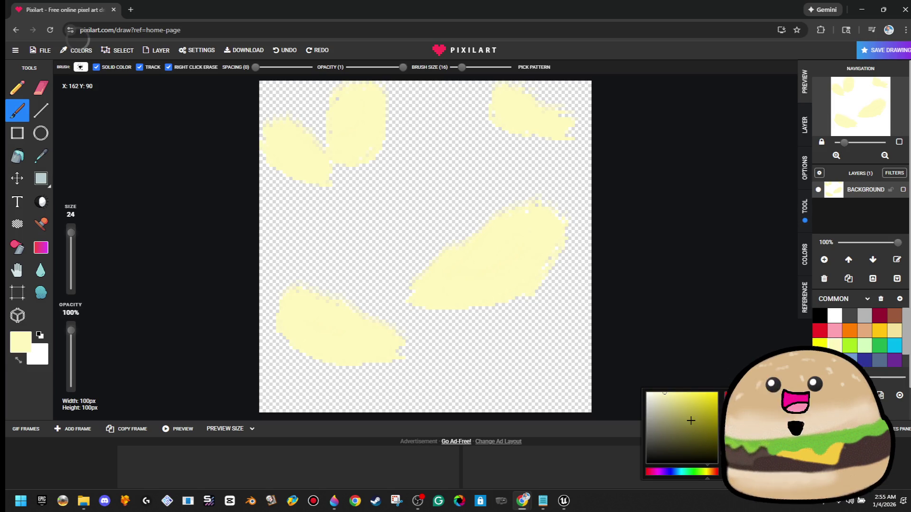
{"action": "left_click", "coordinate": [671, 408]}
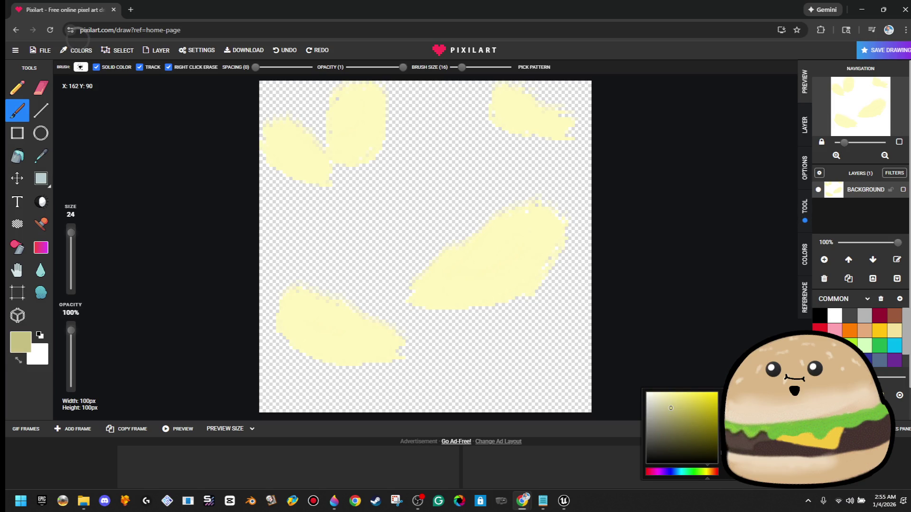
{"action": "left_click", "coordinate": [70, 270]}
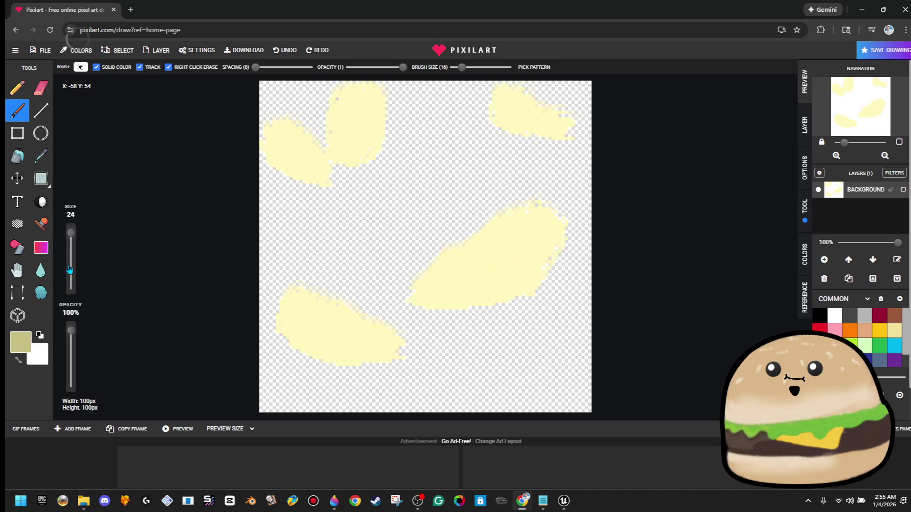
{"action": "left_click_drag", "start_coordinate": [420, 301], "coordinate": [526, 248]}
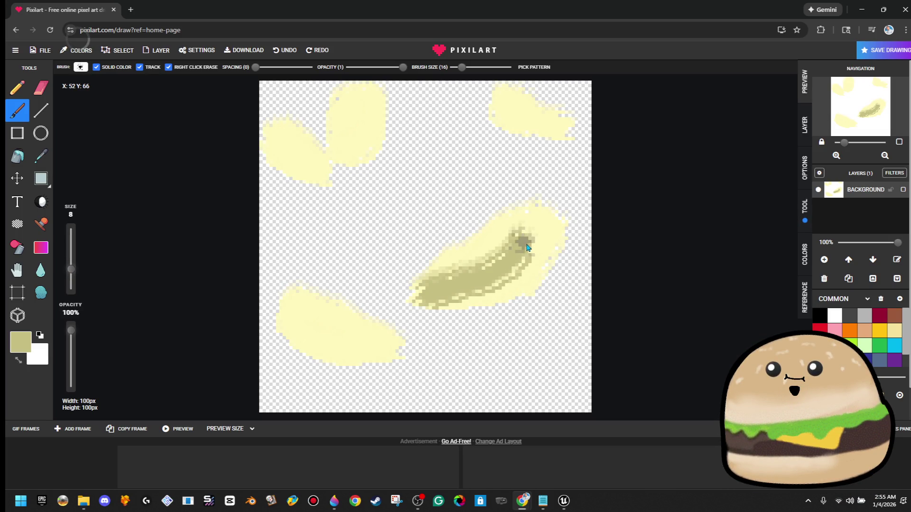
{"action": "key", "text": "ctrl+z"}
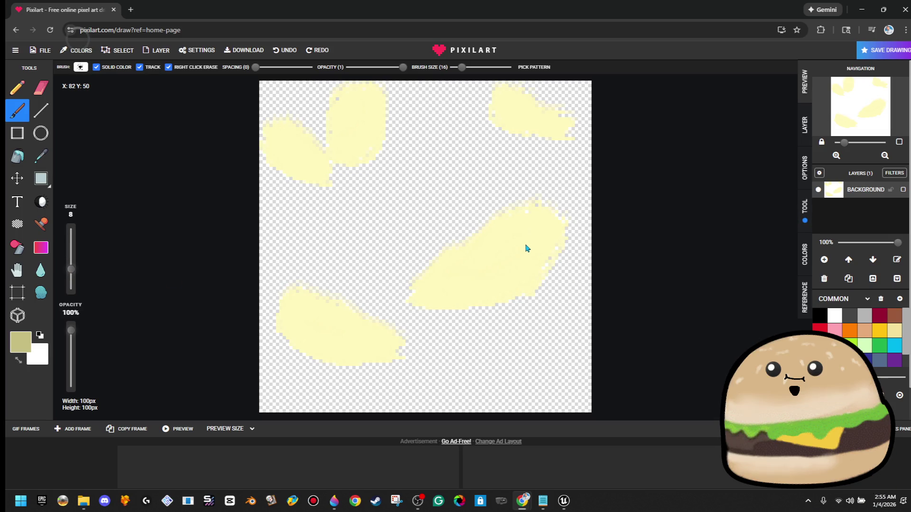
{"action": "left_click", "coordinate": [70, 287]}
{"action": "left_click", "coordinate": [73, 374]}
Shade the right, lower-left, upper-left, upper-middle and top-right blobs with translucent olive streaks.
{"action": "mouse_move", "coordinate": [413, 300]}
{"action": "left_mouse_down"}
{"action": "mouse_move", "coordinate": [482, 275]}
{"action": "mouse_move", "coordinate": [525, 228]}
{"action": "mouse_move", "coordinate": [470, 251]}
{"action": "mouse_move", "coordinate": [525, 230]}
{"action": "mouse_move", "coordinate": [533, 261]}
{"action": "mouse_move", "coordinate": [484, 284]}
{"action": "left_mouse_up"}
{"action": "left_click", "coordinate": [334, 327]}
{"action": "mouse_move", "coordinate": [336, 331]}
{"action": "left_mouse_down"}
{"action": "mouse_move", "coordinate": [354, 332]}
{"action": "mouse_move", "coordinate": [305, 315]}
{"action": "mouse_move", "coordinate": [365, 350]}
{"action": "mouse_move", "coordinate": [302, 312]}
{"action": "left_mouse_up"}
{"action": "mouse_move", "coordinate": [281, 132]}
{"action": "left_mouse_down"}
{"action": "mouse_move", "coordinate": [320, 180]}
{"action": "mouse_move", "coordinate": [295, 138]}
{"action": "mouse_move", "coordinate": [340, 153]}
{"action": "left_mouse_up"}
{"action": "mouse_move", "coordinate": [345, 98]}
{"action": "left_mouse_down"}
{"action": "mouse_move", "coordinate": [366, 150]}
{"action": "mouse_move", "coordinate": [353, 145]}
{"action": "mouse_move", "coordinate": [377, 118]}
{"action": "left_mouse_up"}
{"action": "mouse_move", "coordinate": [548, 125]}
{"action": "left_mouse_down"}
{"action": "mouse_move", "coordinate": [533, 112]}
{"action": "mouse_move", "coordinate": [553, 132]}
{"action": "mouse_move", "coordinate": [571, 128]}
{"action": "left_mouse_up"}
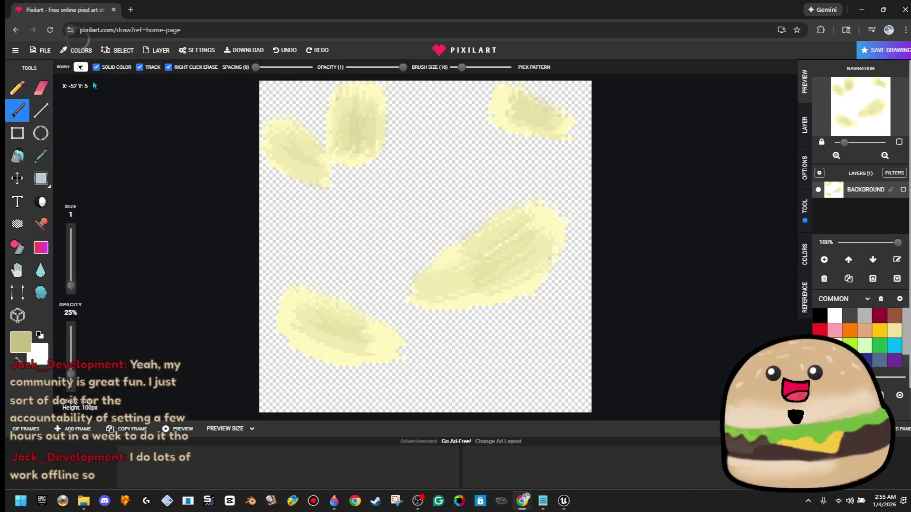
Stay on the Pixilart page to keep the drawing, and open the site's side menu.
{"action": "left_click", "coordinate": [19, 36]}
{"action": "left_click", "coordinate": [543, 93]}
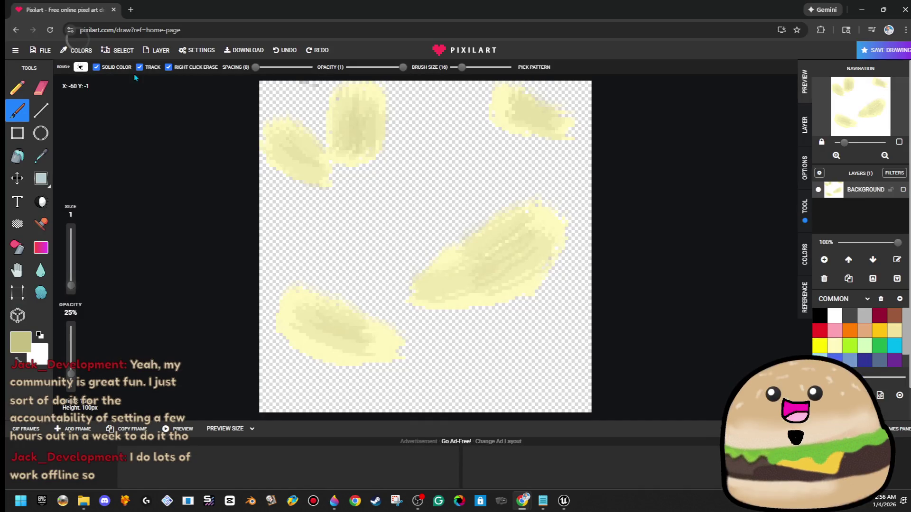
{"action": "left_click", "coordinate": [15, 50]}
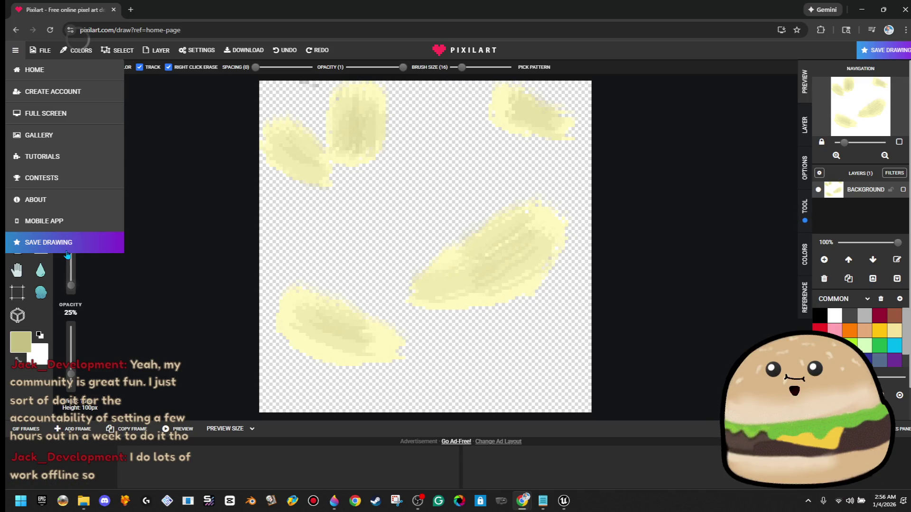
Download the drawing as a .PNG file, close the Download dialog and minimize the browser.
{"action": "left_click", "coordinate": [156, 52]}
{"action": "left_click", "coordinate": [36, 56]}
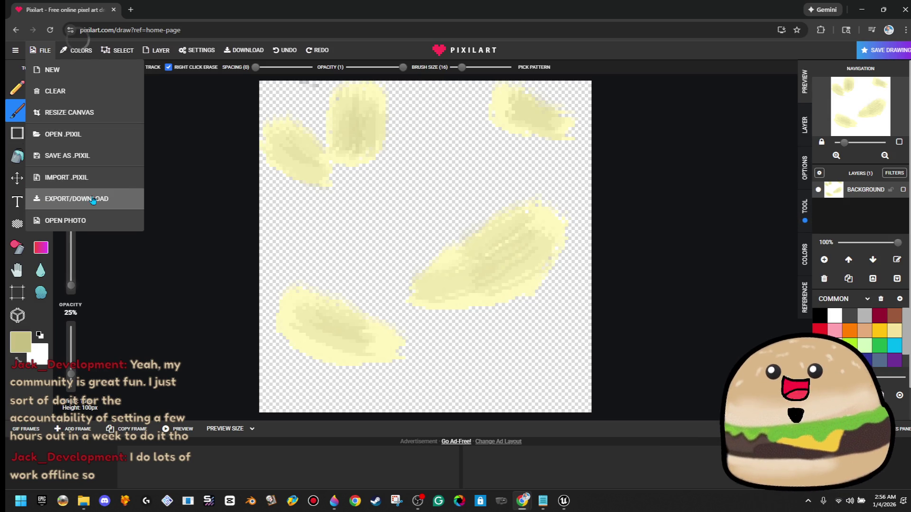
{"action": "left_click", "coordinate": [46, 52]}
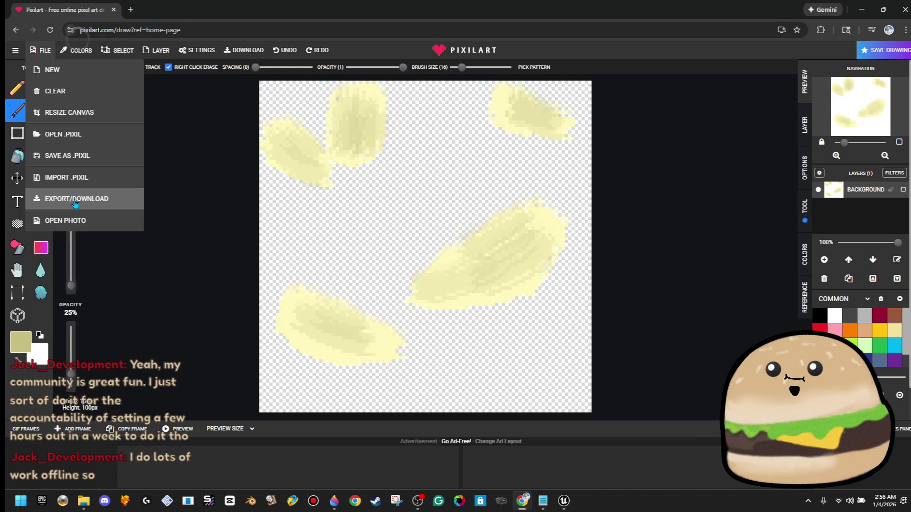
{"action": "left_click", "coordinate": [79, 199]}
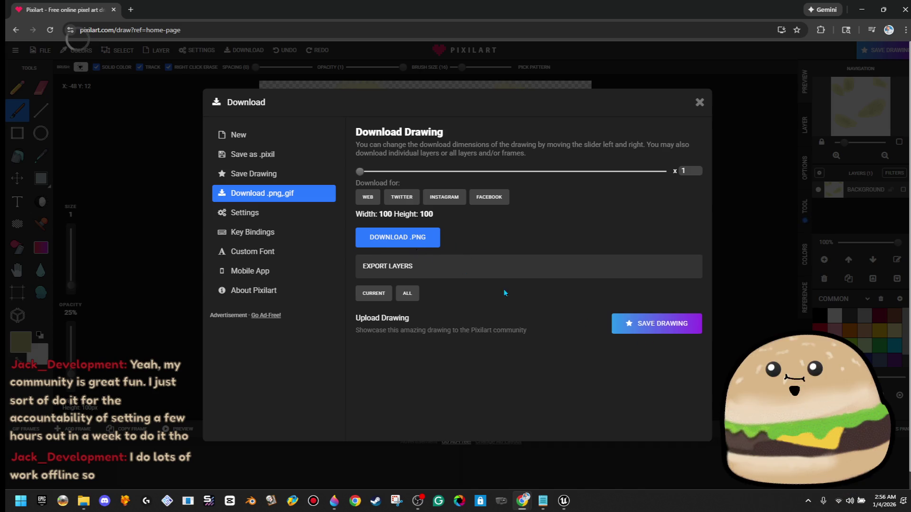
{"action": "left_click", "coordinate": [399, 241]}
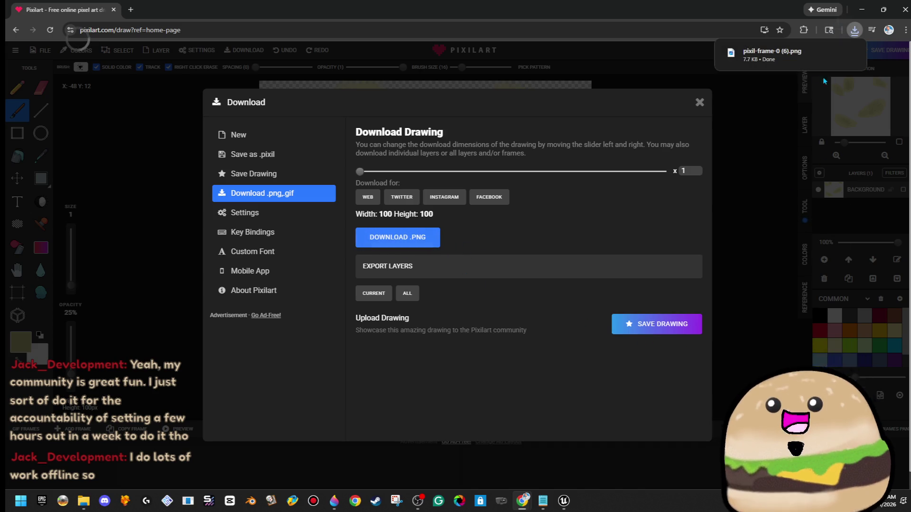
{"action": "mouse_move", "coordinate": [835, 58]}
{"action": "left_click", "coordinate": [769, 118]}
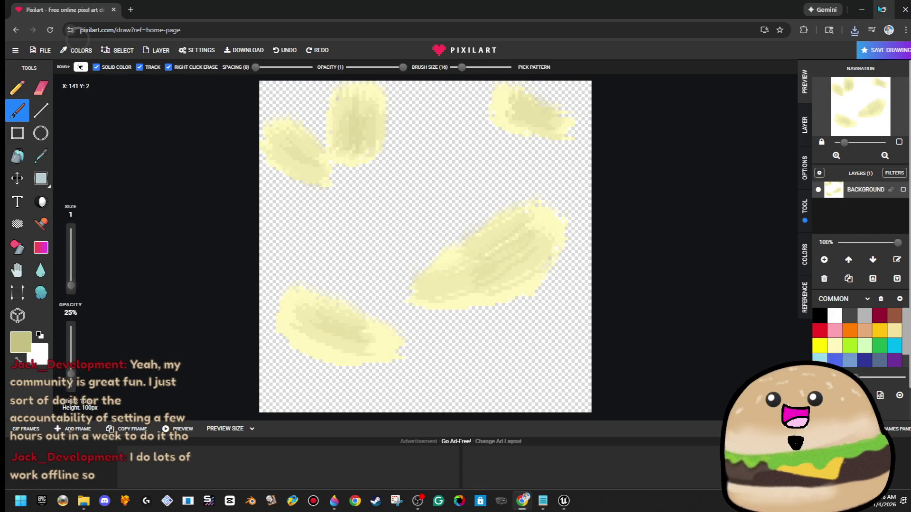
{"action": "left_click", "coordinate": [861, 9]}
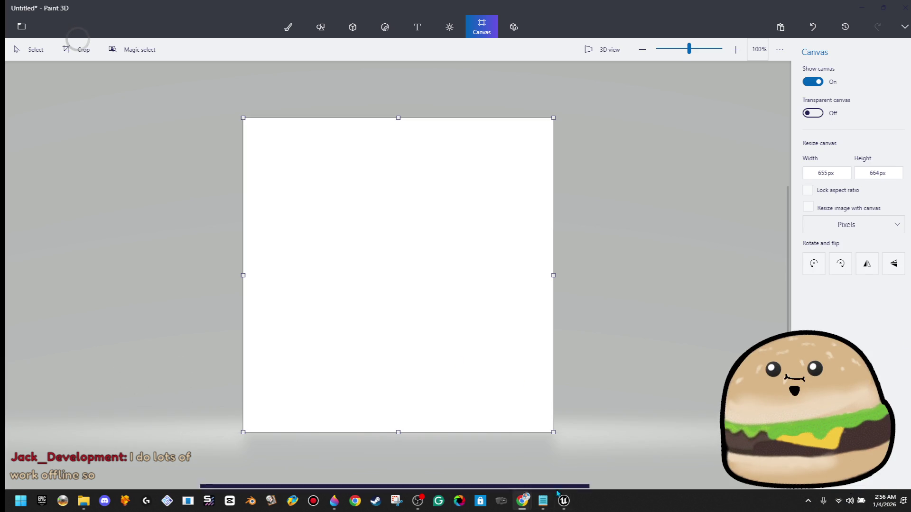
View the chips_bag_actor_yellow blueprint in Unreal Engine, minimize it, then return to Pixilart.
{"action": "mouse_move", "coordinate": [562, 500]}
{"action": "left_click", "coordinate": [576, 480]}
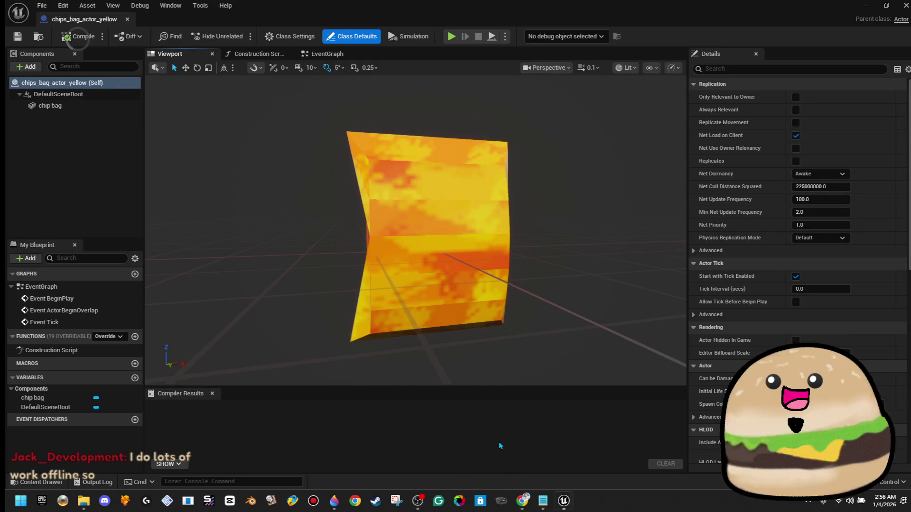
{"action": "left_click", "coordinate": [865, 9]}
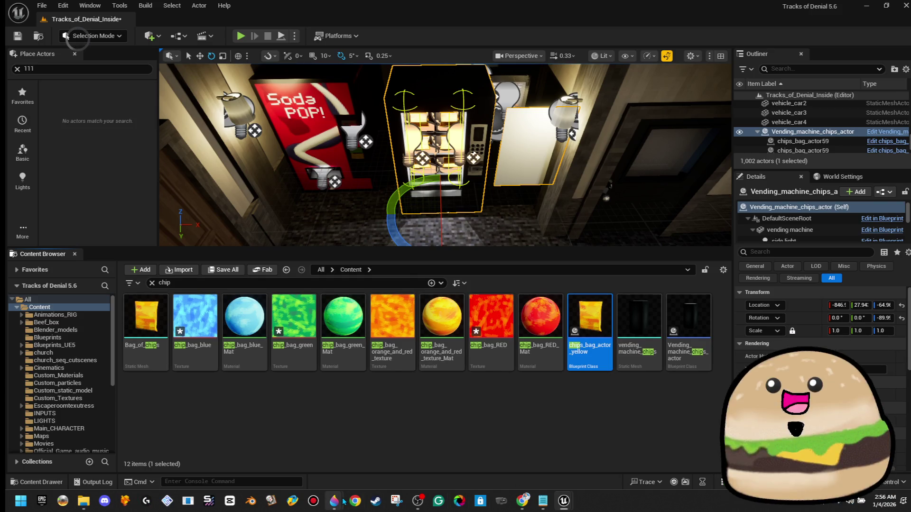
{"action": "mouse_move", "coordinate": [523, 501]}
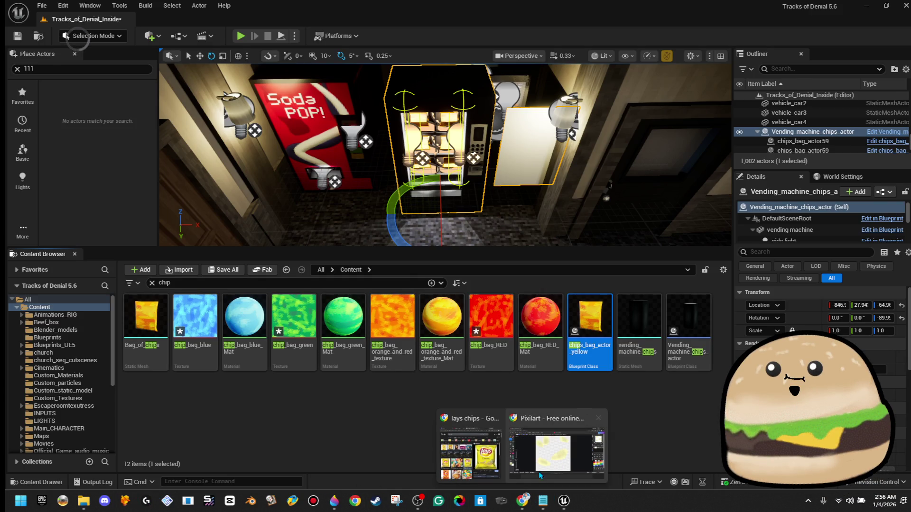
{"action": "left_click", "coordinate": [541, 470]}
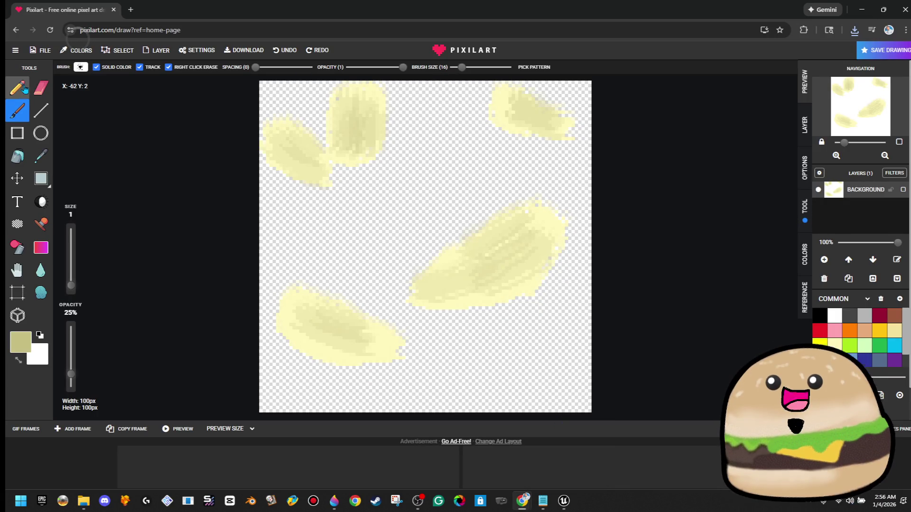
Wipe all the yellow blobs off the canvas with a size-24 eraser.
{"action": "key", "text": "e"}
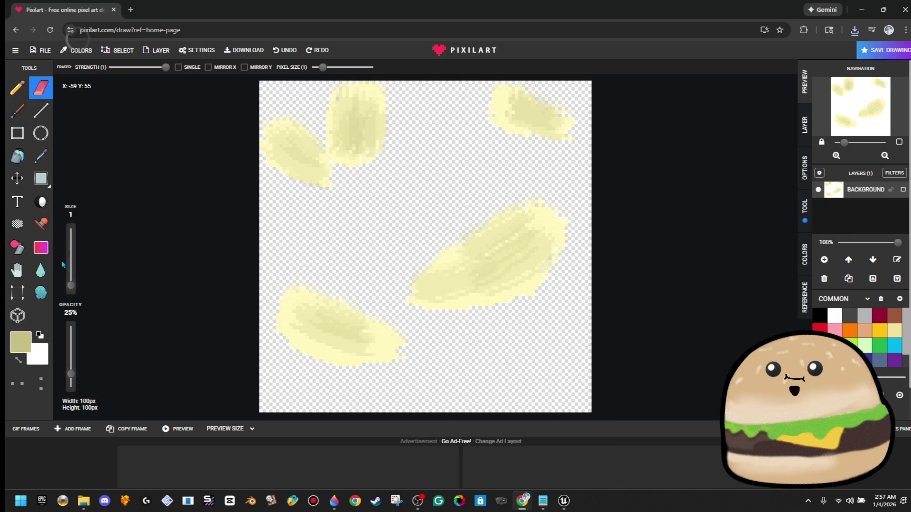
{"action": "left_click_drag", "start_coordinate": [76, 265], "coordinate": [76, 237]}
{"action": "mouse_move", "coordinate": [388, 356]}
{"action": "left_mouse_down"}
{"action": "mouse_move", "coordinate": [242, 315]}
{"action": "mouse_move", "coordinate": [730, 260]}
{"action": "mouse_move", "coordinate": [295, 125]}
{"action": "mouse_move", "coordinate": [345, 98]}
{"action": "mouse_move", "coordinate": [474, 159]}
{"action": "left_mouse_up"}
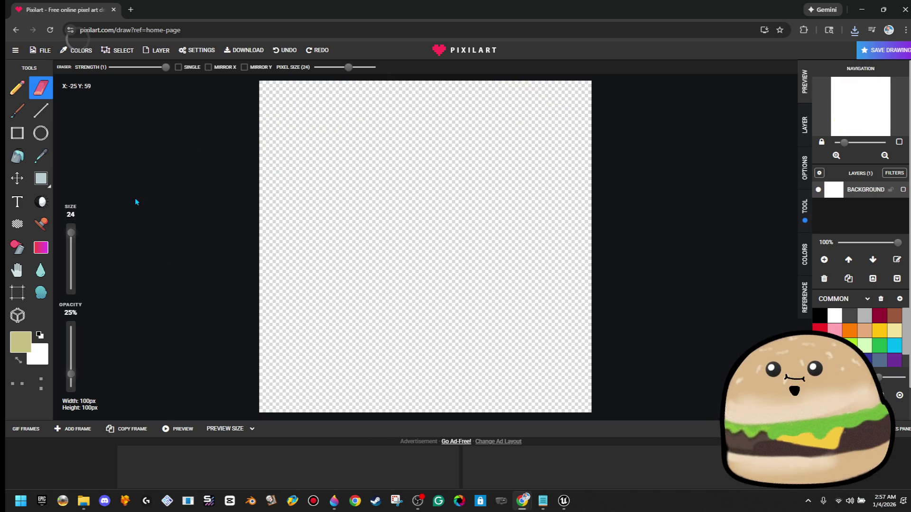
Draw a large white rounded shape with the Circle tool at 90% opacity.
{"action": "left_click", "coordinate": [17, 91]}
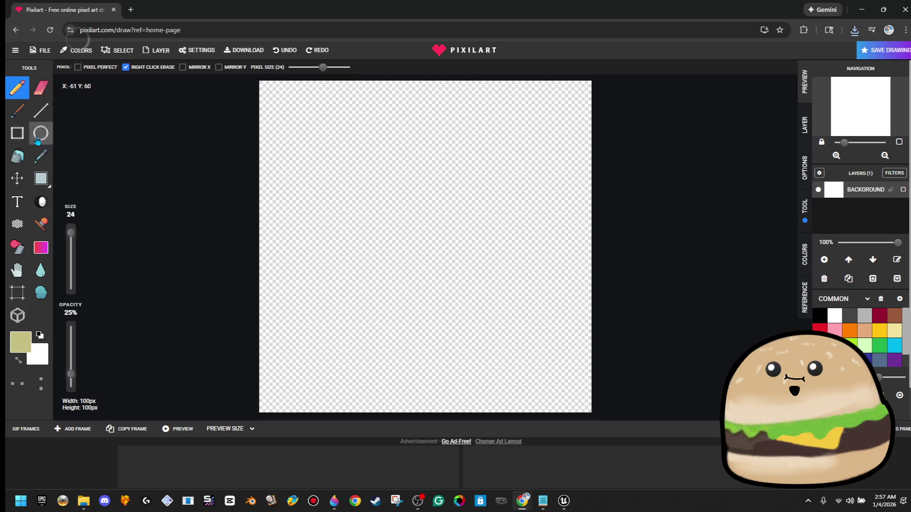
{"action": "left_click", "coordinate": [15, 111]}
{"action": "left_click", "coordinate": [482, 255]}
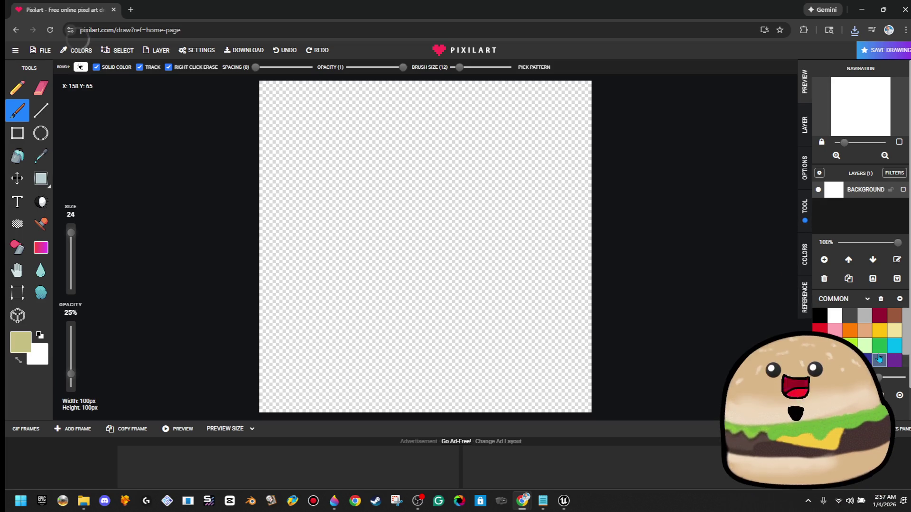
{"action": "left_click", "coordinate": [834, 315]}
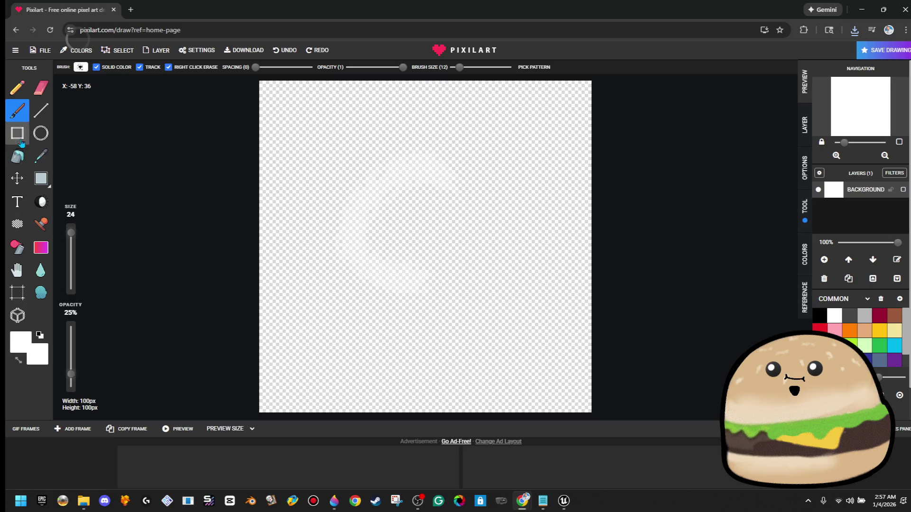
{"action": "left_click", "coordinate": [40, 133]}
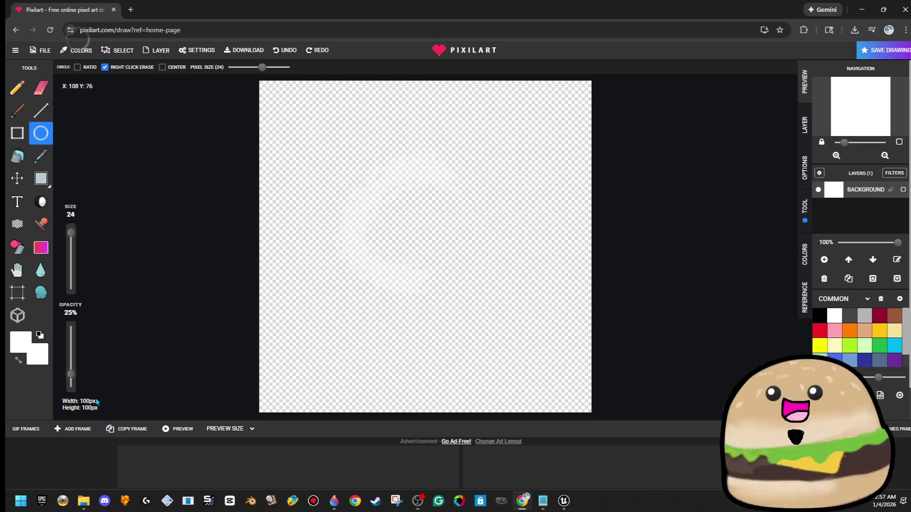
{"action": "left_click_drag", "start_coordinate": [71, 374], "coordinate": [71, 336]}
{"action": "mouse_move", "coordinate": [321, 151]}
{"action": "left_mouse_down"}
{"action": "mouse_move", "coordinate": [545, 360]}
{"action": "mouse_move", "coordinate": [534, 358]}
{"action": "left_mouse_up"}
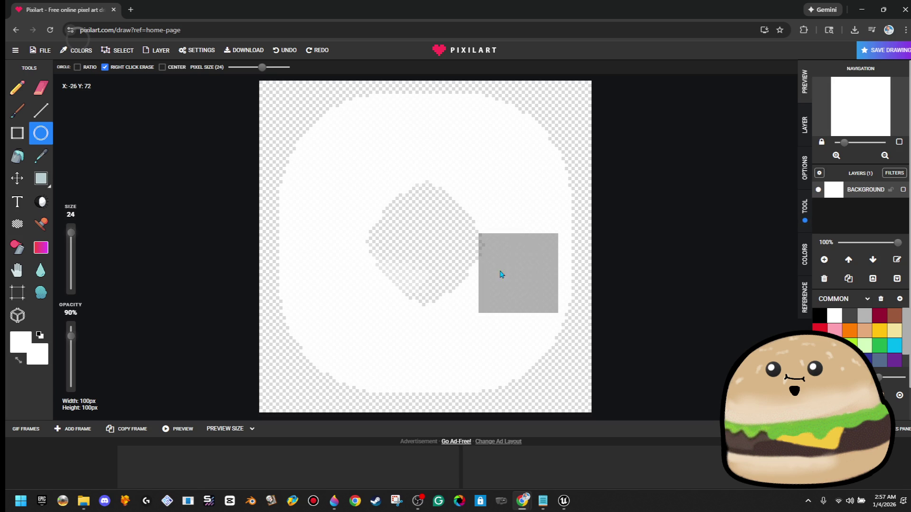
{"action": "mouse_move", "coordinate": [435, 252]}
{"action": "left_mouse_down"}
{"action": "mouse_move", "coordinate": [424, 213]}
{"action": "mouse_move", "coordinate": [446, 297]}
{"action": "left_mouse_up"}
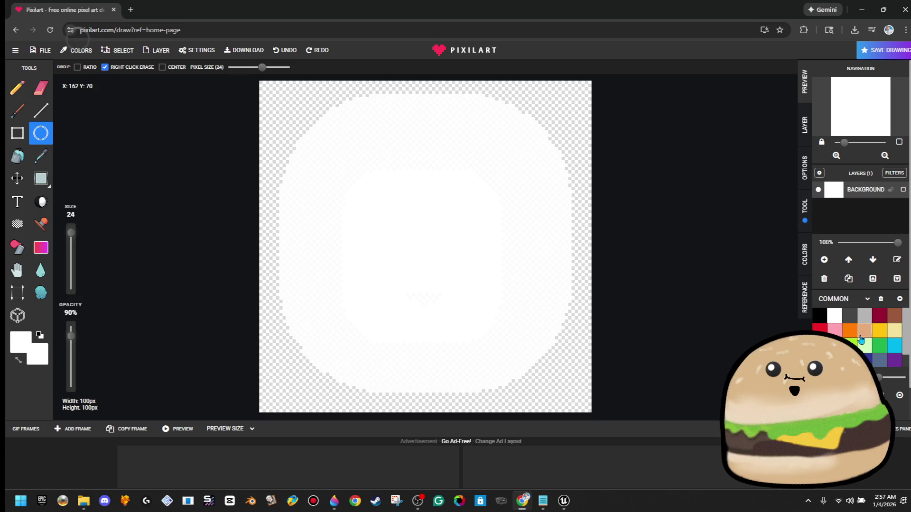
{"action": "left_click", "coordinate": [894, 316]}
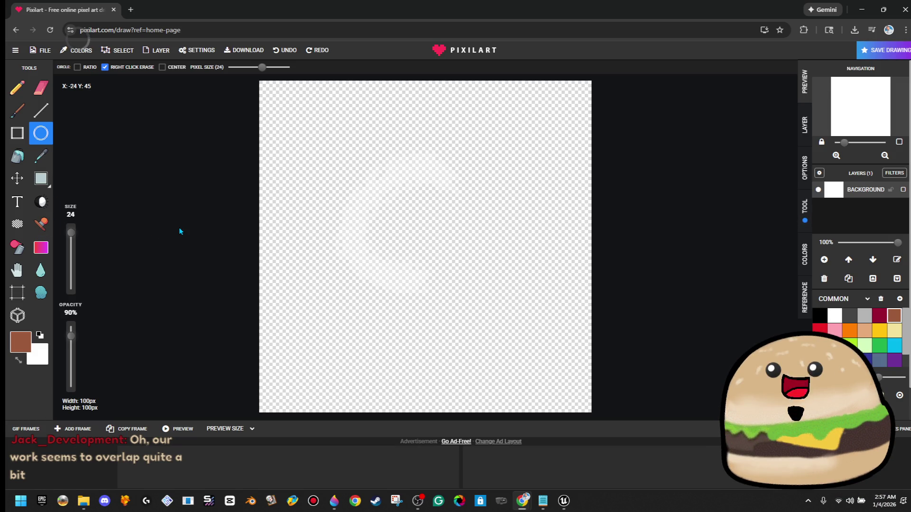
Try brown circle shapes across the canvas, then undo them back to a blank canvas.
{"action": "mouse_move", "coordinate": [310, 118]}
{"action": "left_mouse_down"}
{"action": "mouse_move", "coordinate": [489, 319]}
{"action": "mouse_move", "coordinate": [553, 372]}
{"action": "mouse_move", "coordinate": [542, 364]}
{"action": "left_mouse_up"}
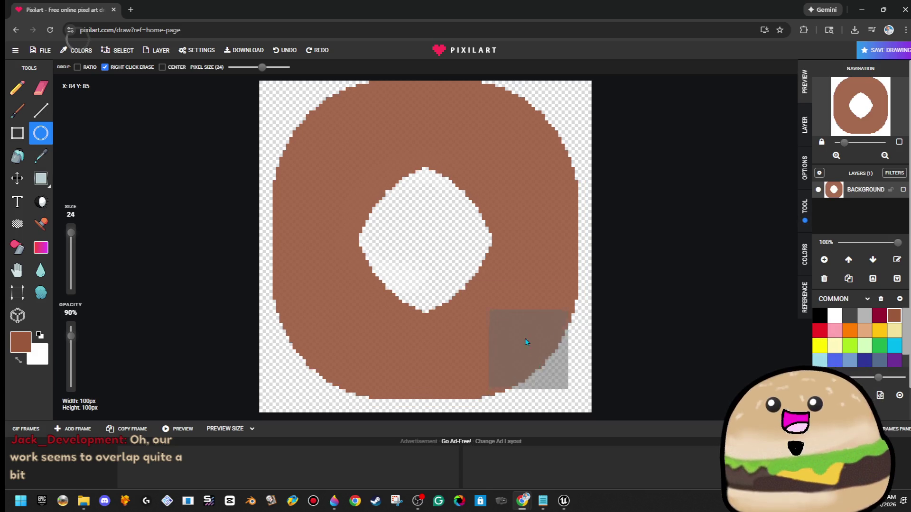
{"action": "mouse_move", "coordinate": [425, 202]}
{"action": "left_mouse_down"}
{"action": "mouse_move", "coordinate": [476, 244]}
{"action": "mouse_move", "coordinate": [402, 294]}
{"action": "mouse_move", "coordinate": [406, 288]}
{"action": "left_mouse_up"}
{"action": "left_click_drag", "start_coordinate": [467, 164], "coordinate": [484, 271]}
{"action": "mouse_move", "coordinate": [389, 238]}
{"action": "left_mouse_down"}
{"action": "mouse_move", "coordinate": [397, 244]}
{"action": "mouse_move", "coordinate": [338, 242]}
{"action": "left_mouse_up"}
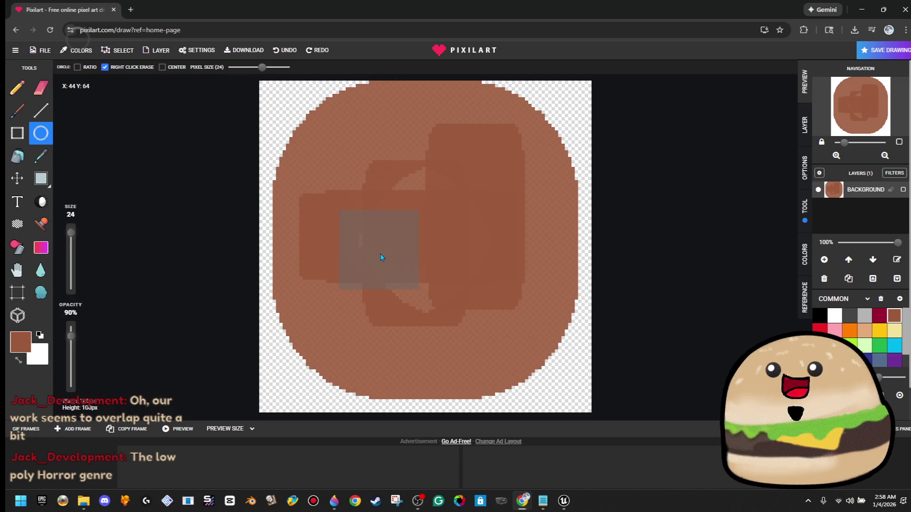
{"action": "key", "text": "ctrl+z"}
{"action": "key", "text": "ctrl+z"}
{"action": "key", "text": "ctrl+z"}
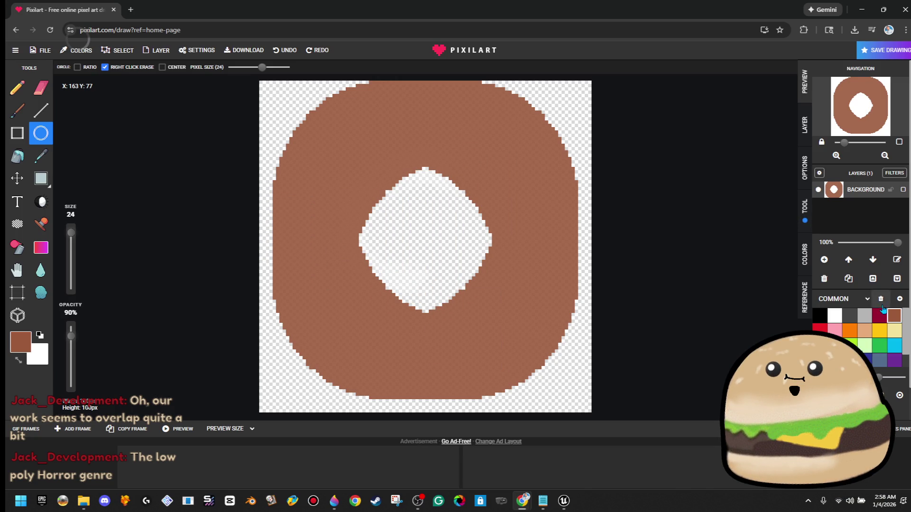
{"action": "left_click", "coordinate": [894, 335]}
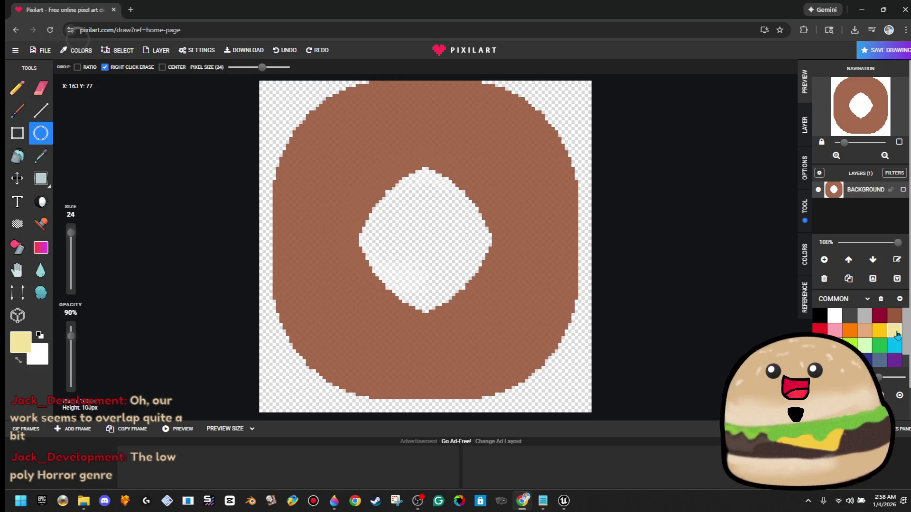
{"action": "key", "text": "ctrl+z"}
Draw a thick pale-yellow bun ring with a brown patty band across its middle.
{"action": "mouse_move", "coordinate": [323, 142]}
{"action": "left_mouse_down"}
{"action": "mouse_move", "coordinate": [463, 326]}
{"action": "mouse_move", "coordinate": [531, 340]}
{"action": "mouse_move", "coordinate": [529, 362]}
{"action": "mouse_move", "coordinate": [536, 363]}
{"action": "left_mouse_up"}
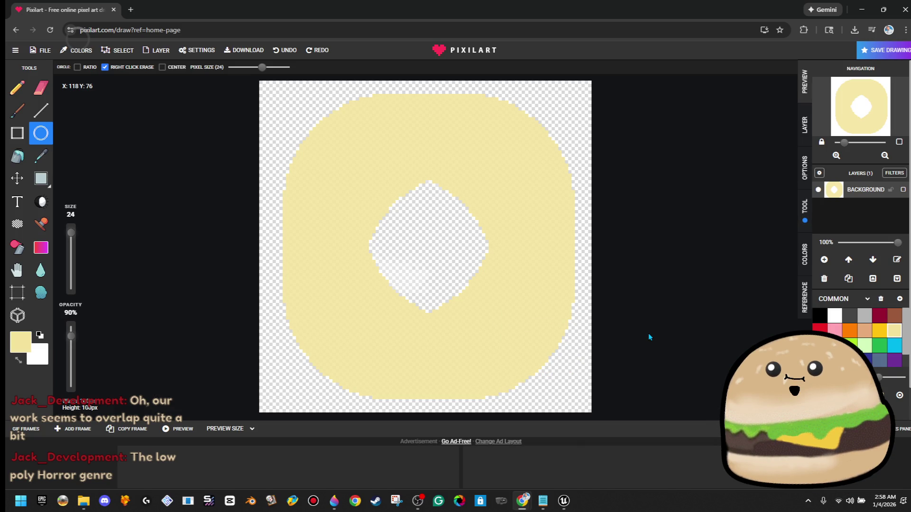
{"action": "left_click", "coordinate": [895, 316]}
{"action": "mouse_move", "coordinate": [281, 258]}
{"action": "left_mouse_down"}
{"action": "mouse_move", "coordinate": [287, 266]}
{"action": "mouse_move", "coordinate": [315, 250]}
{"action": "mouse_move", "coordinate": [513, 264]}
{"action": "mouse_move", "coordinate": [532, 285]}
{"action": "mouse_move", "coordinate": [530, 299]}
{"action": "mouse_move", "coordinate": [540, 297]}
{"action": "mouse_move", "coordinate": [357, 216]}
{"action": "mouse_move", "coordinate": [323, 223]}
{"action": "left_mouse_up"}
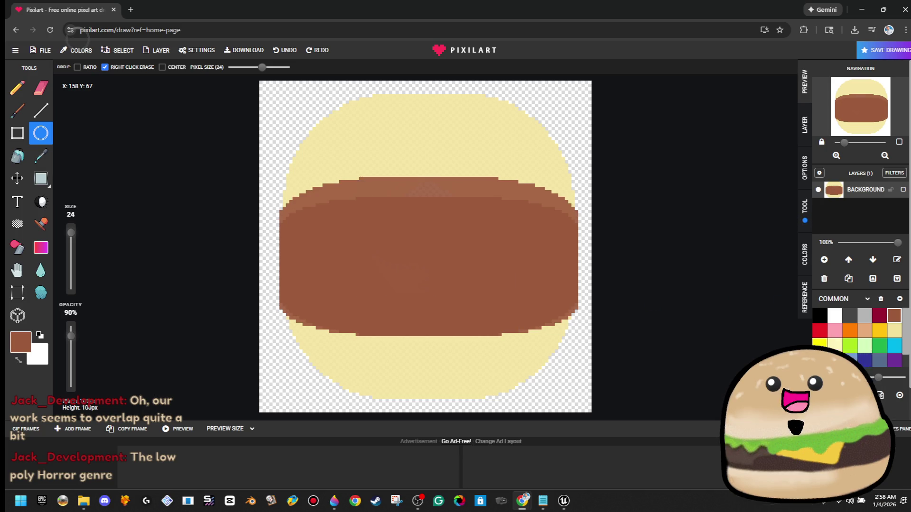
{"action": "left_click", "coordinate": [887, 351]}
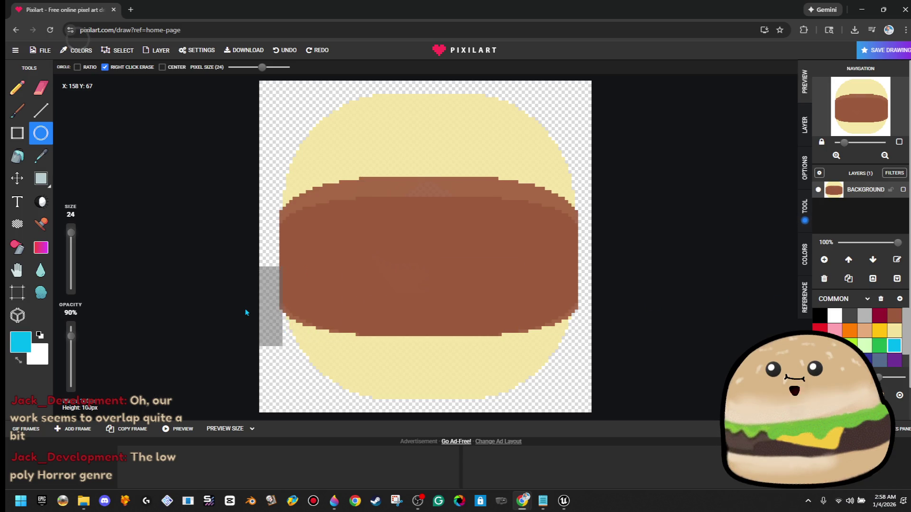
Brush green lettuce along the top-left and top-right edges of the patty.
{"action": "left_click", "coordinate": [883, 348]}
{"action": "left_click", "coordinate": [17, 110]}
{"action": "mouse_move", "coordinate": [289, 192]}
{"action": "left_mouse_down"}
{"action": "mouse_move", "coordinate": [303, 208]}
{"action": "mouse_move", "coordinate": [351, 190]}
{"action": "mouse_move", "coordinate": [390, 203]}
{"action": "left_mouse_up"}
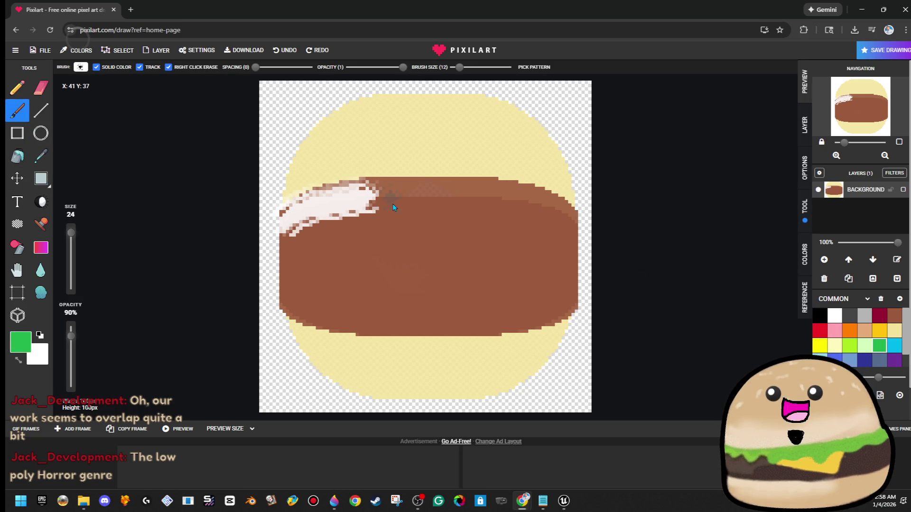
{"action": "key", "text": "ctrl+z"}
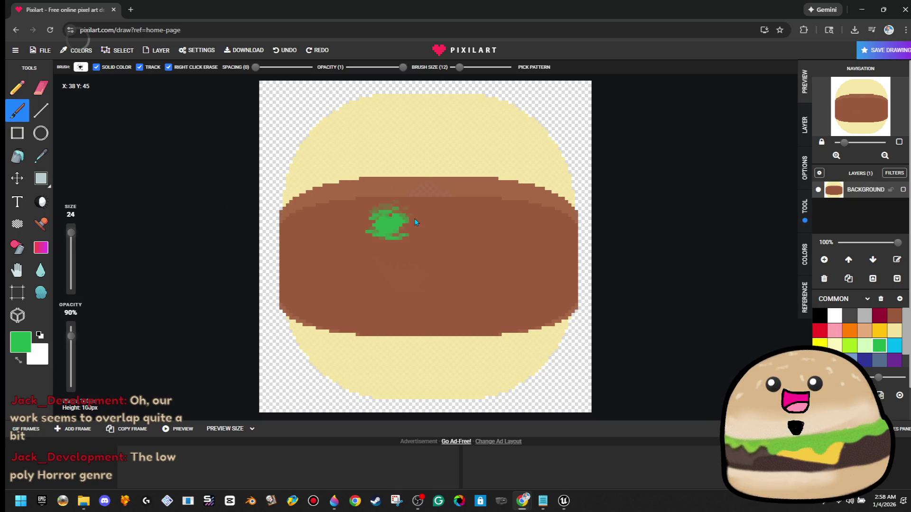
{"action": "left_click_drag", "start_coordinate": [385, 233], "coordinate": [394, 201]}
{"action": "key", "text": "ctrl+z"}
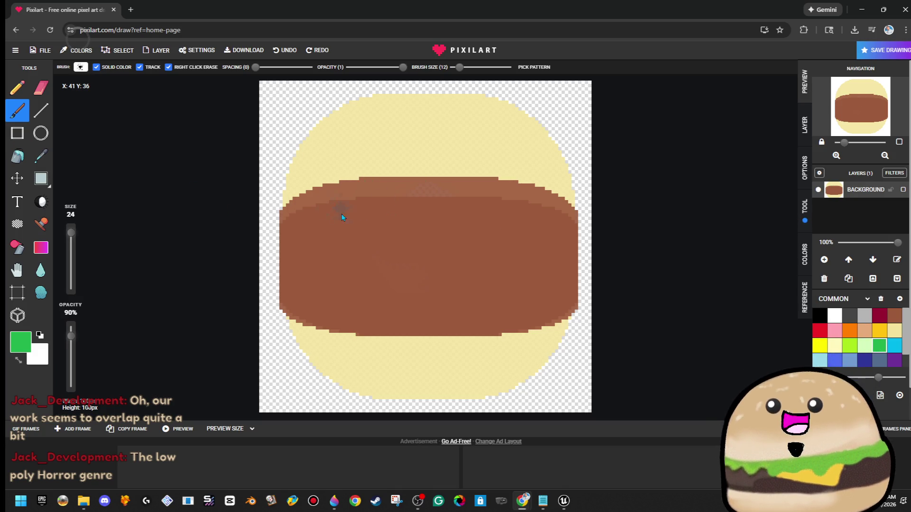
{"action": "left_click_drag", "start_coordinate": [291, 241], "coordinate": [343, 207]}
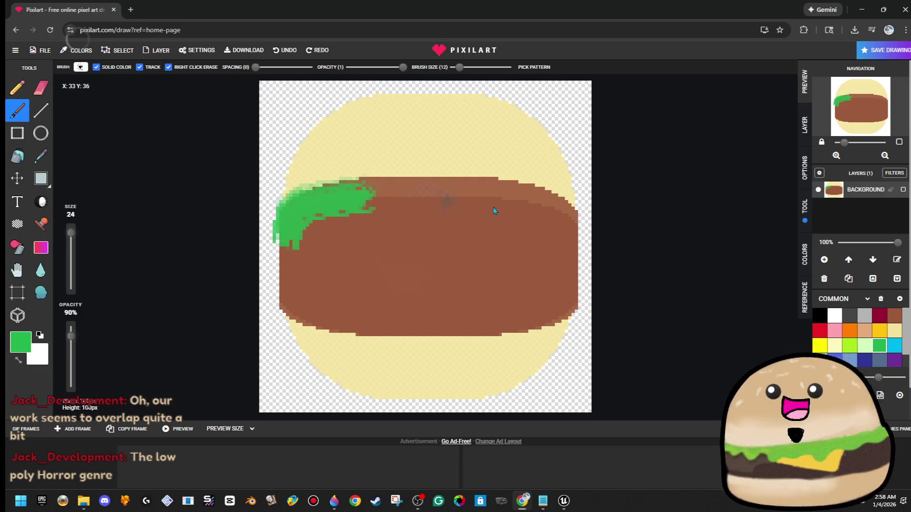
{"action": "mouse_move", "coordinate": [550, 203]}
{"action": "left_mouse_down"}
{"action": "mouse_move", "coordinate": [569, 202]}
{"action": "mouse_move", "coordinate": [489, 202]}
{"action": "left_mouse_up"}
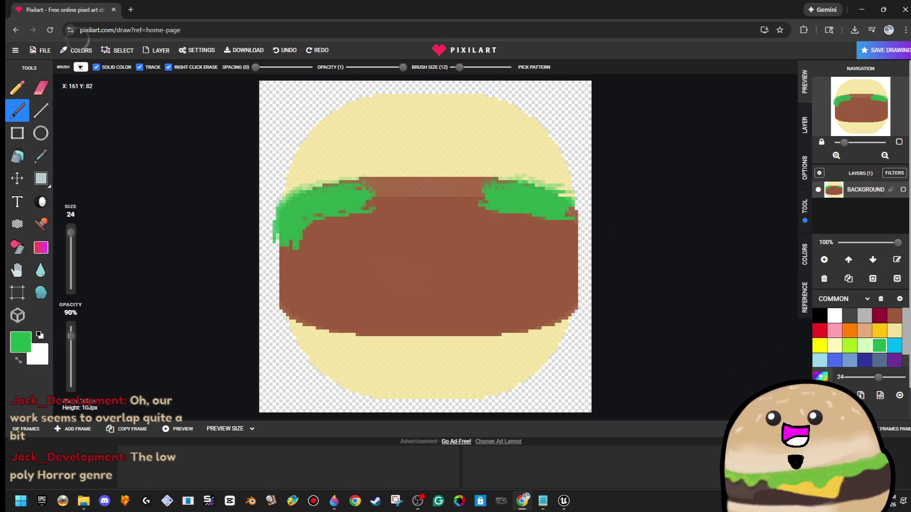
Paint a yellow cheese slice and a dark-red sauce patch across the patty top.
{"action": "left_click", "coordinate": [826, 348]}
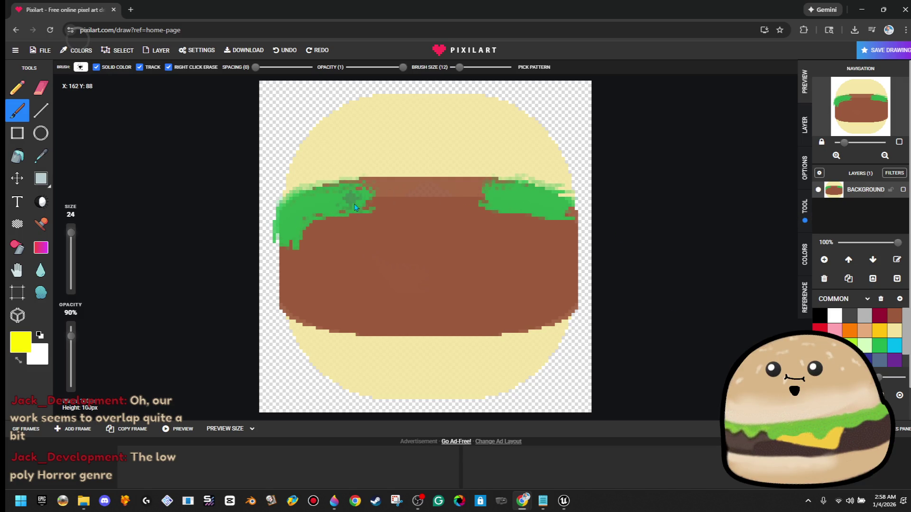
{"action": "mouse_move", "coordinate": [390, 200]}
{"action": "left_mouse_down"}
{"action": "mouse_move", "coordinate": [429, 192]}
{"action": "mouse_move", "coordinate": [332, 194]}
{"action": "mouse_move", "coordinate": [361, 232]}
{"action": "mouse_move", "coordinate": [452, 198]}
{"action": "mouse_move", "coordinate": [439, 199]}
{"action": "mouse_move", "coordinate": [455, 208]}
{"action": "mouse_move", "coordinate": [476, 199]}
{"action": "left_mouse_up"}
{"action": "left_click", "coordinate": [878, 316]}
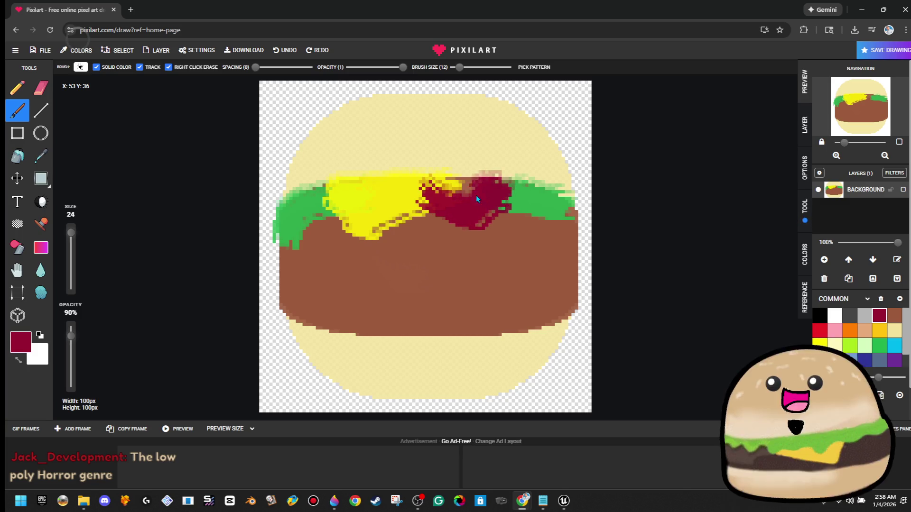
{"action": "left_click", "coordinate": [895, 332]}
{"action": "left_click", "coordinate": [864, 330]}
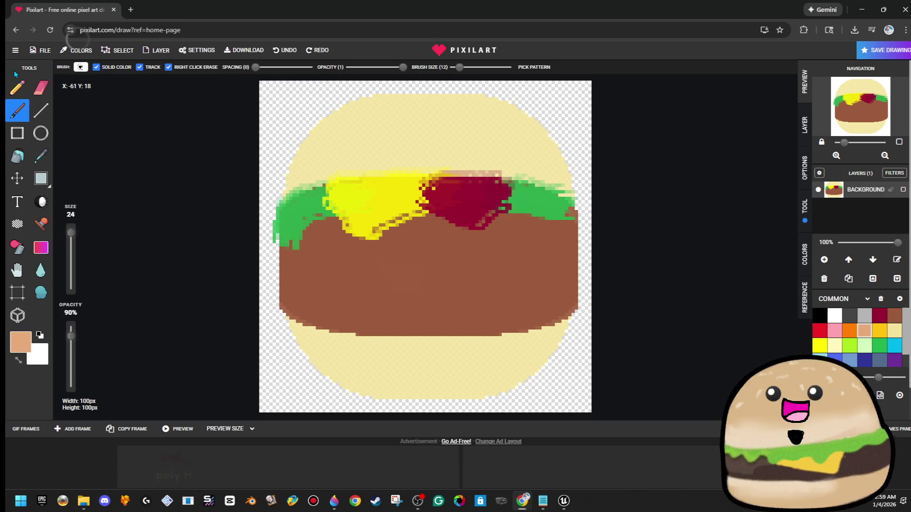
{"action": "left_click", "coordinate": [17, 155]}
Fill both buns with peach and brush over the leftover cream pixels on the top bun.
{"action": "left_click", "coordinate": [449, 138]}
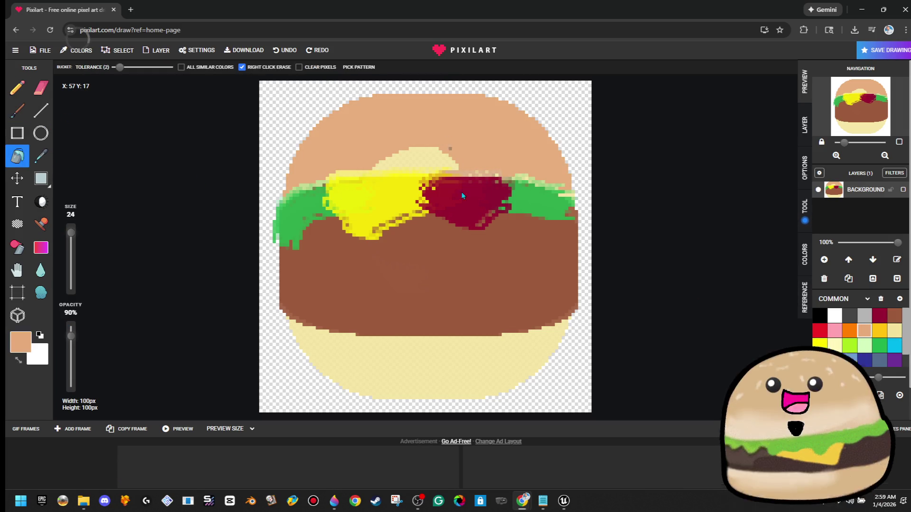
{"action": "left_click", "coordinate": [432, 375]}
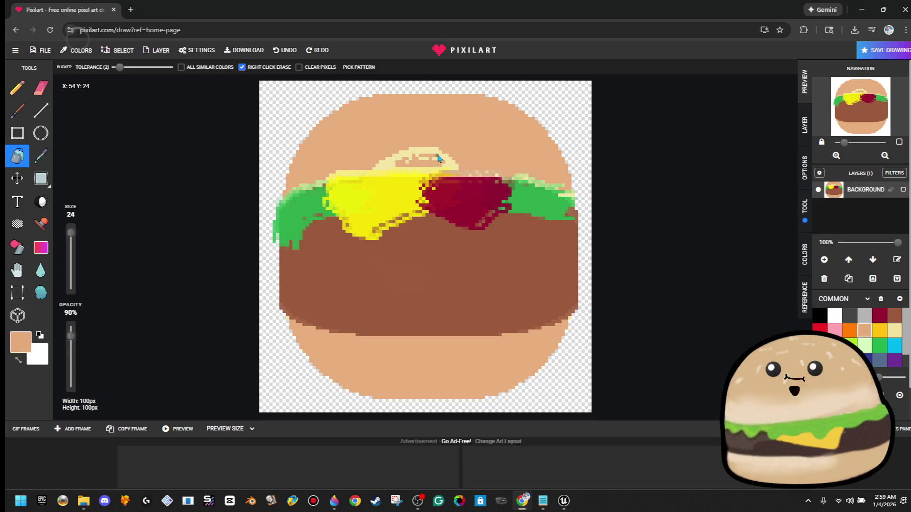
{"action": "left_click", "coordinate": [388, 159]}
{"action": "left_click", "coordinate": [442, 159]}
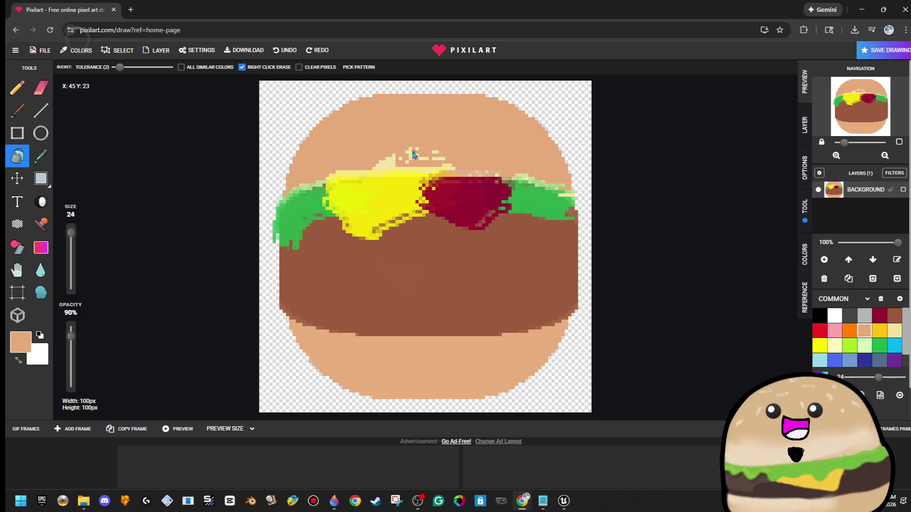
{"action": "left_click", "coordinate": [18, 110]}
{"action": "mouse_move", "coordinate": [406, 142]}
{"action": "left_mouse_down"}
{"action": "mouse_move", "coordinate": [443, 156]}
{"action": "mouse_move", "coordinate": [392, 160]}
{"action": "mouse_move", "coordinate": [465, 167]}
{"action": "left_mouse_up"}
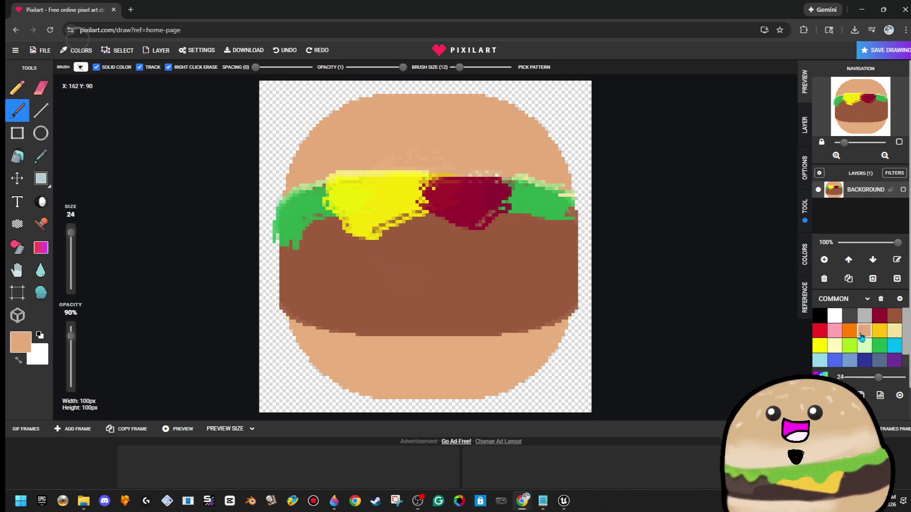
{"action": "left_click", "coordinate": [895, 315]}
{"action": "left_click", "coordinate": [494, 132]}
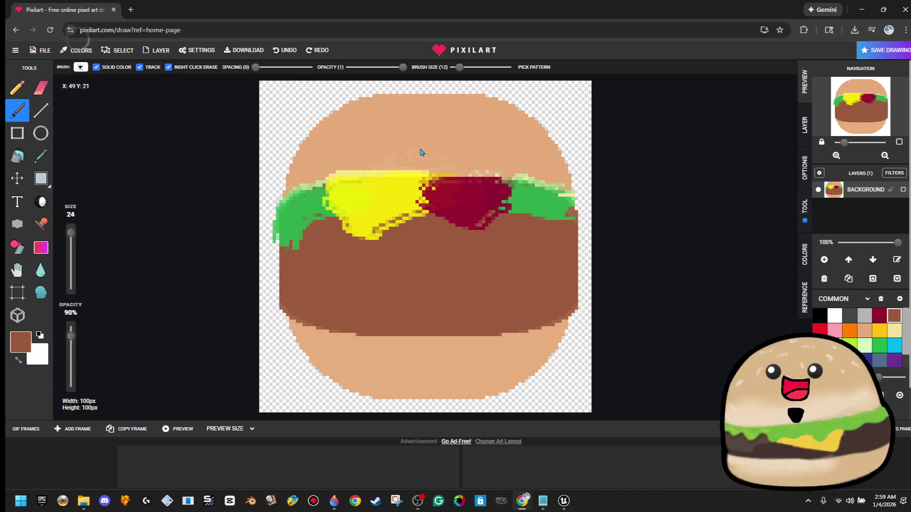
In pale cream, stamp six sesame-seed sparkles on the top bun and five on the bottom bun.
{"action": "left_click", "coordinate": [834, 345]}
{"action": "left_click", "coordinate": [536, 147]}
{"action": "left_click", "coordinate": [480, 122]}
{"action": "left_click", "coordinate": [468, 153]}
{"action": "left_click", "coordinate": [401, 122]}
{"action": "left_click", "coordinate": [367, 148]}
{"action": "left_click", "coordinate": [335, 139]}
{"action": "left_click", "coordinate": [342, 352]}
{"action": "left_click", "coordinate": [394, 357]}
{"action": "left_click", "coordinate": [436, 380]}
{"action": "left_click", "coordinate": [478, 371]}
{"action": "left_click", "coordinate": [522, 374]}
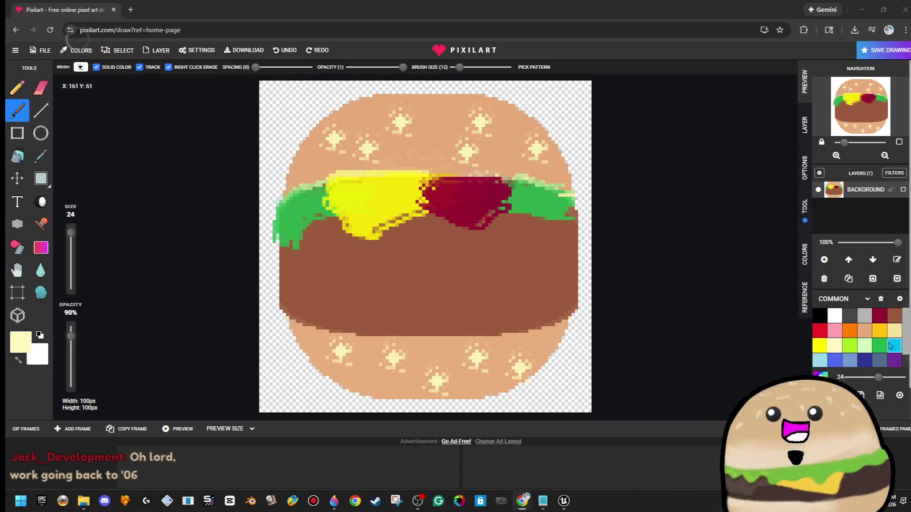
Switch to black and shade the bottom of the patty with translucent strokes.
{"action": "left_click", "coordinate": [823, 321]}
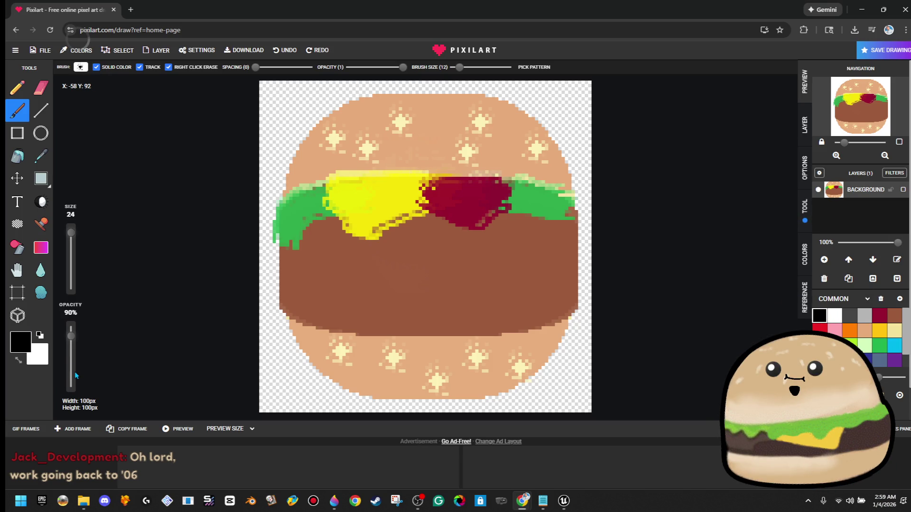
{"action": "mouse_move", "coordinate": [294, 299]}
{"action": "left_mouse_down"}
{"action": "mouse_move", "coordinate": [287, 315]}
{"action": "mouse_move", "coordinate": [508, 328]}
{"action": "mouse_move", "coordinate": [567, 287]}
{"action": "left_mouse_up"}
{"action": "left_click_drag", "start_coordinate": [297, 268], "coordinate": [487, 304]}
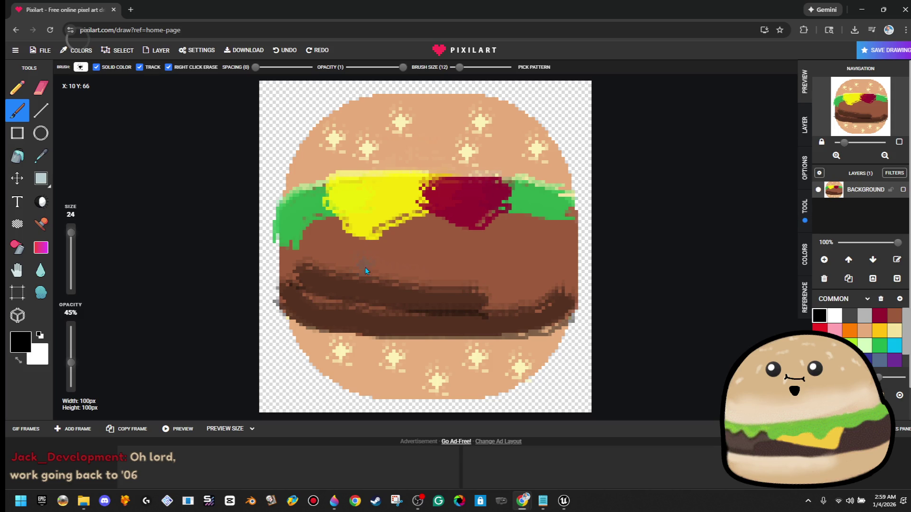
{"action": "key", "text": "ctrl+z"}
{"action": "key", "text": "ctrl+z"}
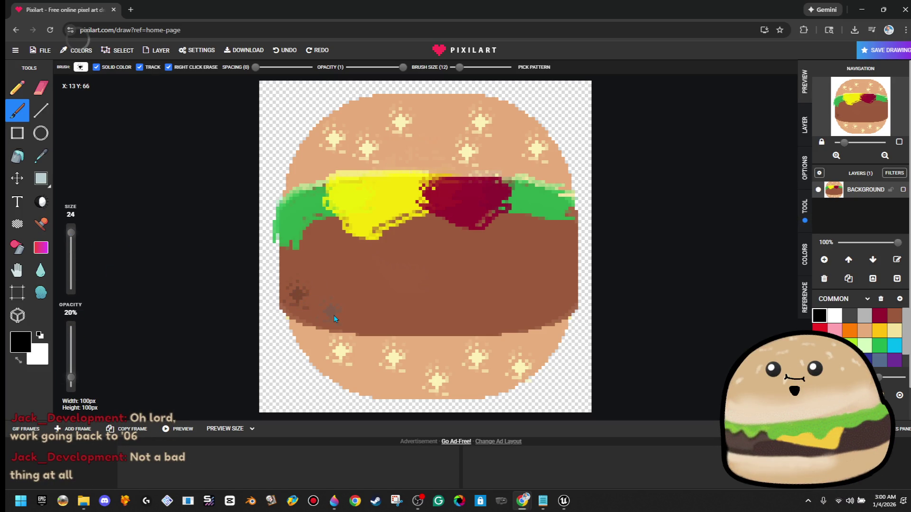
{"action": "mouse_move", "coordinate": [308, 322]}
{"action": "left_mouse_down"}
{"action": "mouse_move", "coordinate": [423, 330]}
{"action": "mouse_move", "coordinate": [562, 308]}
{"action": "mouse_move", "coordinate": [361, 320]}
{"action": "mouse_move", "coordinate": [305, 299]}
{"action": "mouse_move", "coordinate": [560, 295]}
{"action": "left_mouse_up"}
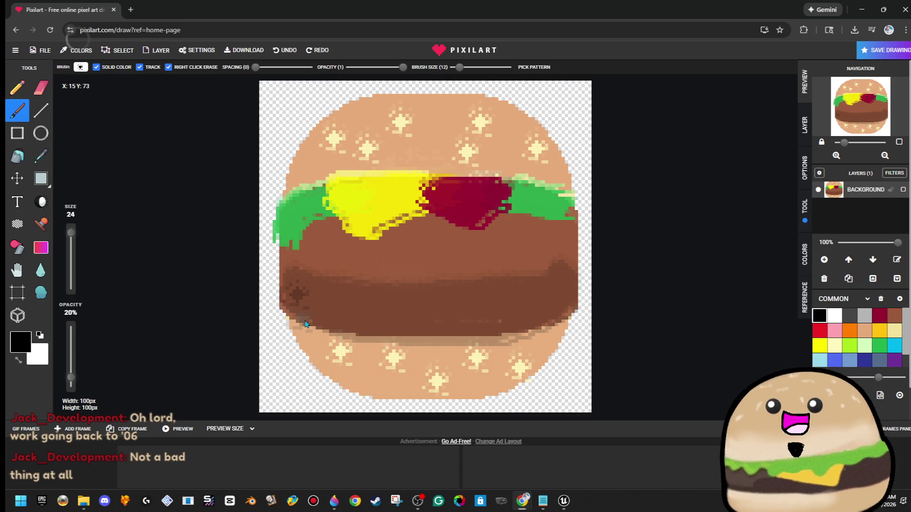
{"action": "mouse_move", "coordinate": [312, 322]}
{"action": "left_mouse_down"}
{"action": "mouse_move", "coordinate": [483, 328]}
{"action": "mouse_move", "coordinate": [570, 314]}
{"action": "left_mouse_up"}
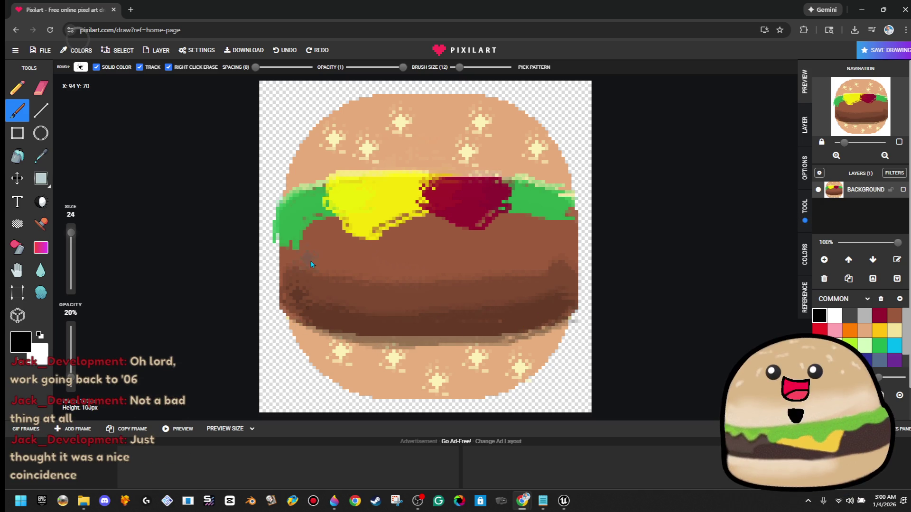
Add faint shading to the lettuce edge and both buns, undoing the muddy cheese stroke.
{"action": "left_click_drag", "start_coordinate": [578, 193], "coordinate": [517, 190]}
{"action": "mouse_move", "coordinate": [451, 178]}
{"action": "left_mouse_down"}
{"action": "mouse_move", "coordinate": [399, 172]}
{"action": "mouse_move", "coordinate": [332, 180]}
{"action": "mouse_move", "coordinate": [300, 195]}
{"action": "left_mouse_up"}
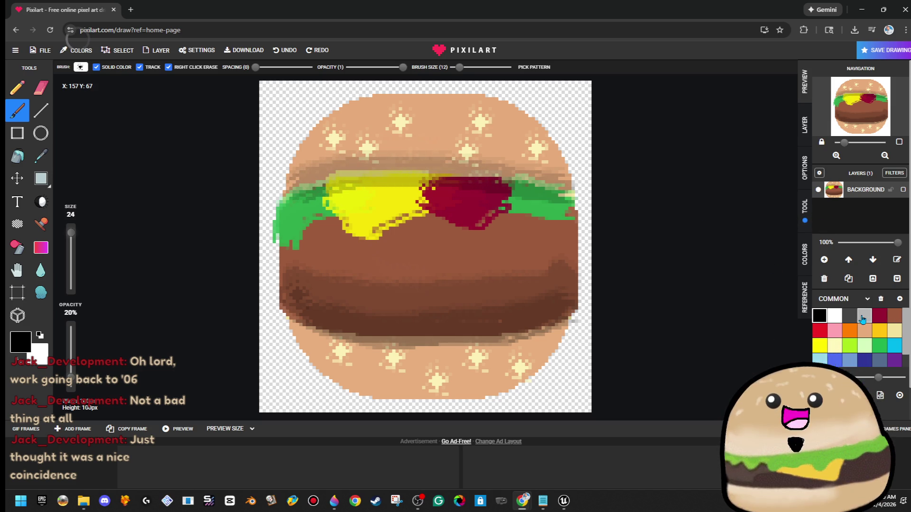
{"action": "key", "text": "ctrl+z"}
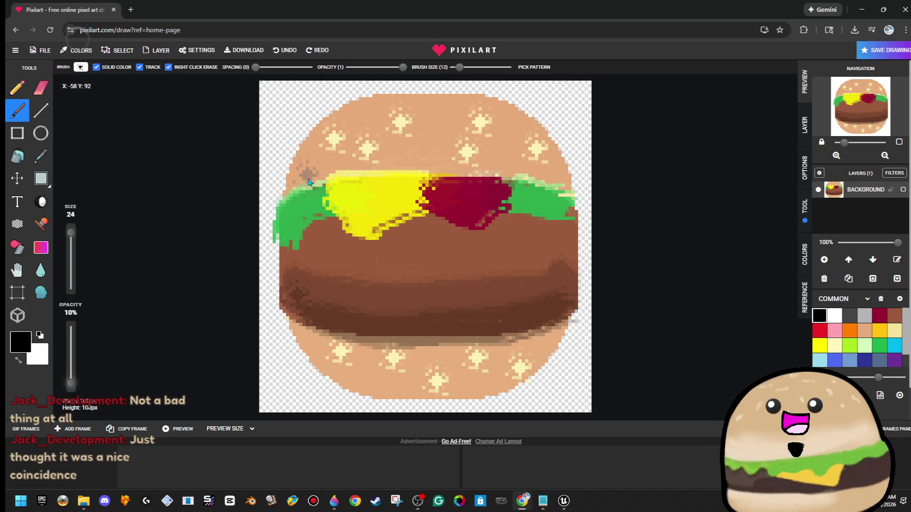
{"action": "mouse_move", "coordinate": [302, 188]}
{"action": "left_mouse_down"}
{"action": "mouse_move", "coordinate": [349, 168]}
{"action": "mouse_move", "coordinate": [401, 164]}
{"action": "mouse_move", "coordinate": [480, 160]}
{"action": "mouse_move", "coordinate": [536, 175]}
{"action": "left_mouse_up"}
{"action": "mouse_move", "coordinate": [539, 382]}
{"action": "left_mouse_down"}
{"action": "mouse_move", "coordinate": [555, 351]}
{"action": "mouse_move", "coordinate": [535, 373]}
{"action": "mouse_move", "coordinate": [400, 393]}
{"action": "mouse_move", "coordinate": [311, 364]}
{"action": "left_mouse_up"}
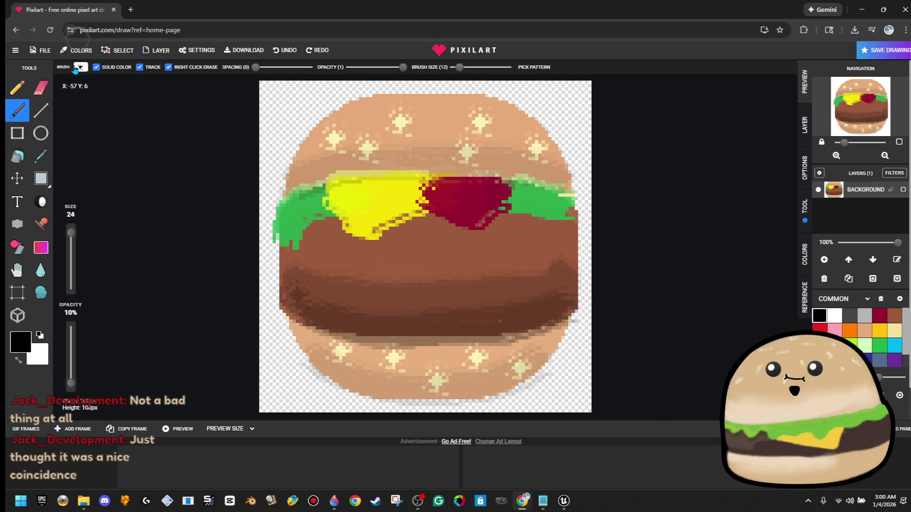
Download the burger drawing as a PNG and bring Paint 3D back to the front.
{"action": "left_click", "coordinate": [42, 51]}
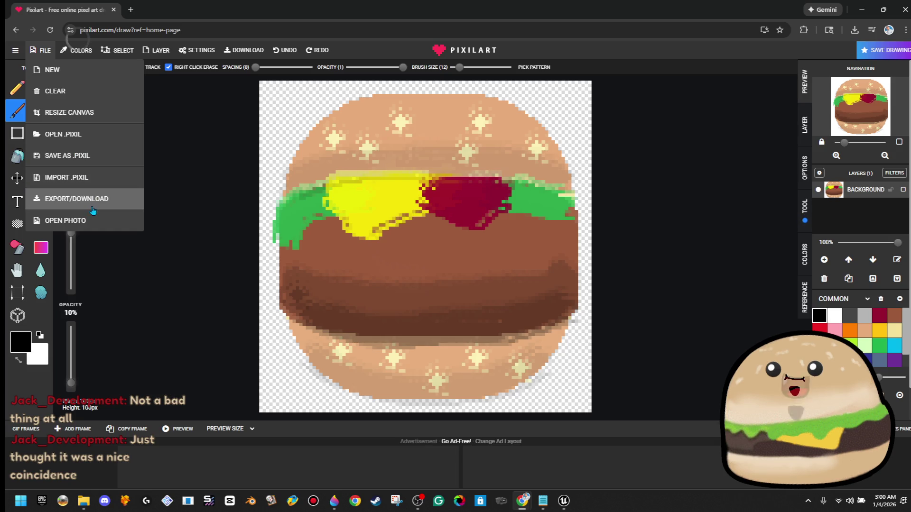
{"action": "left_click", "coordinate": [91, 207]}
{"action": "left_click", "coordinate": [413, 240]}
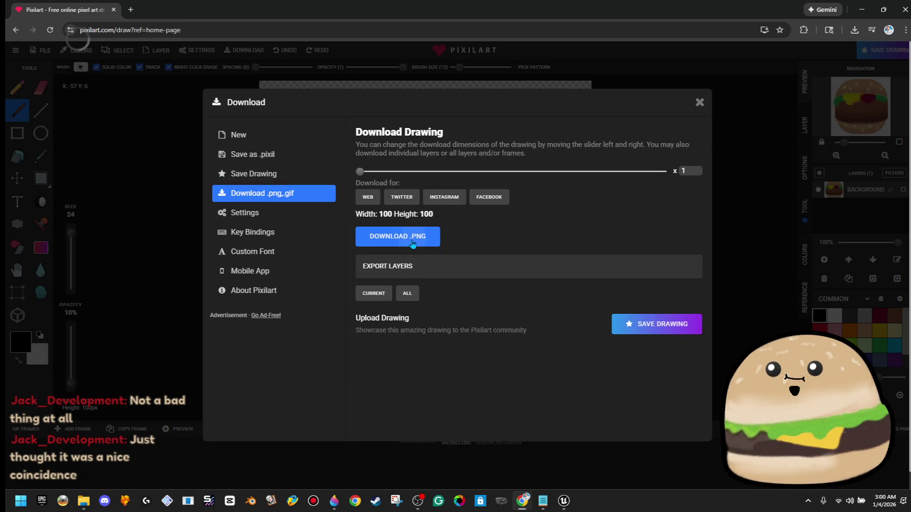
{"action": "left_click", "coordinate": [861, 13]}
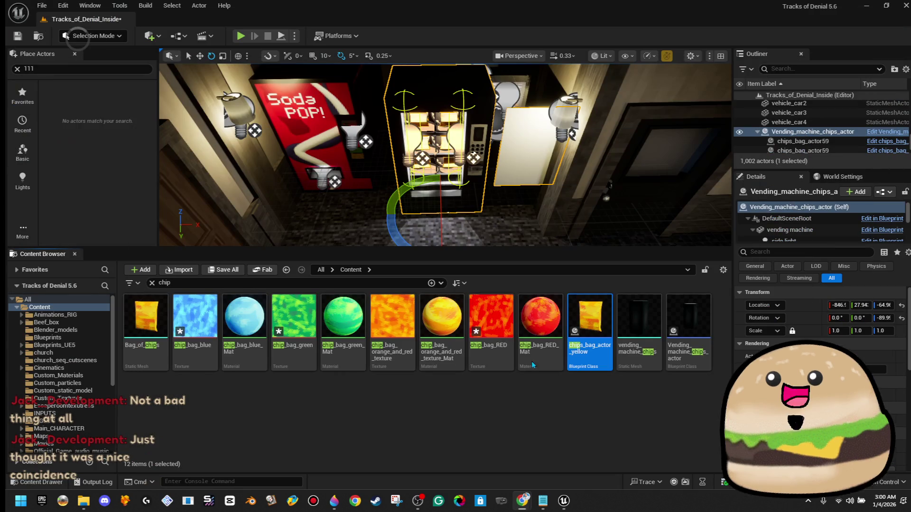
{"action": "mouse_move", "coordinate": [333, 502]}
{"action": "left_click", "coordinate": [369, 456]}
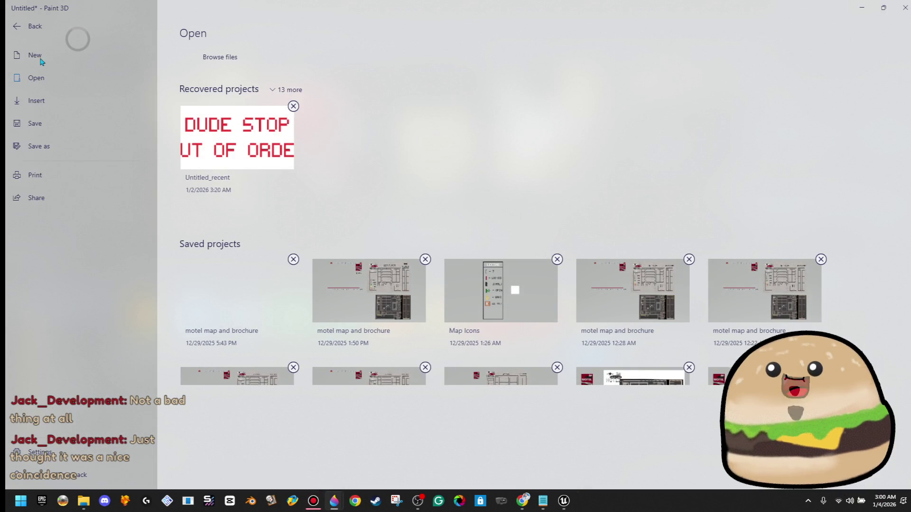
Resize the Paint 3D canvas to 500 × 500 px.
{"action": "left_click", "coordinate": [38, 27]}
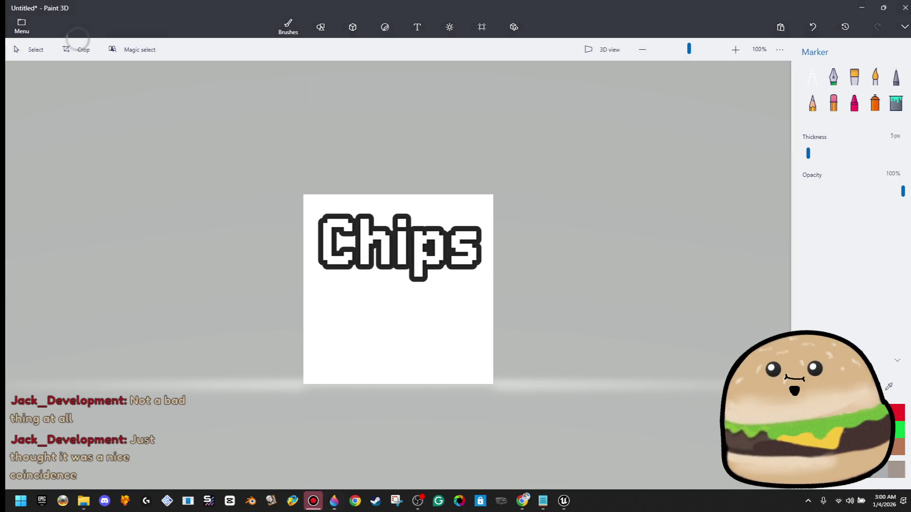
{"action": "left_click", "coordinate": [482, 27]}
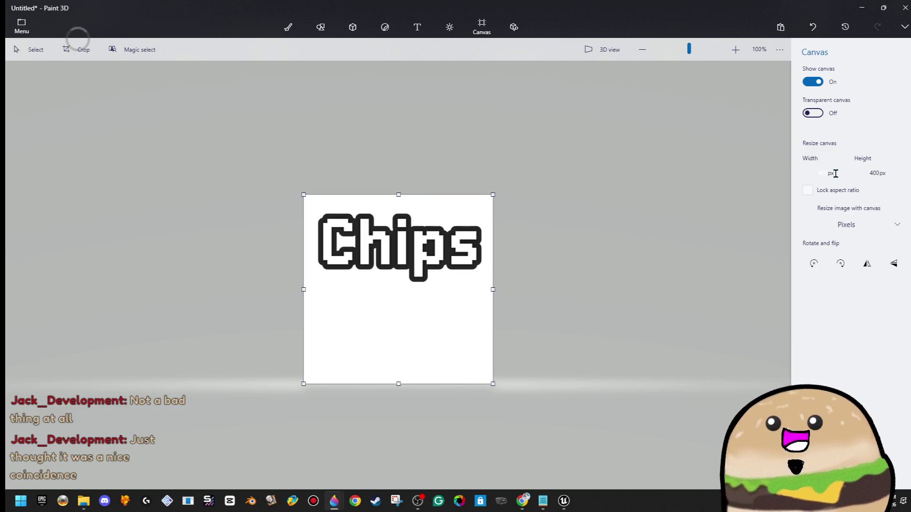
{"action": "type", "text": "50"}
{"action": "key", "text": "Tab"}
{"action": "type", "text": "0"}
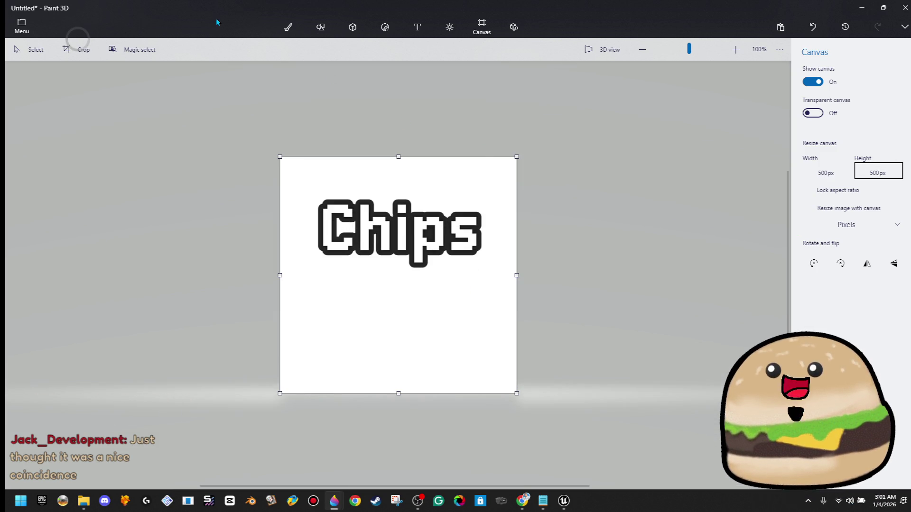
Select the Chips lettering and delete it.
{"action": "left_click", "coordinate": [28, 49]}
{"action": "mouse_move", "coordinate": [304, 296]}
{"action": "left_mouse_down"}
{"action": "mouse_move", "coordinate": [427, 199]}
{"action": "mouse_move", "coordinate": [559, 126]}
{"action": "left_mouse_up"}
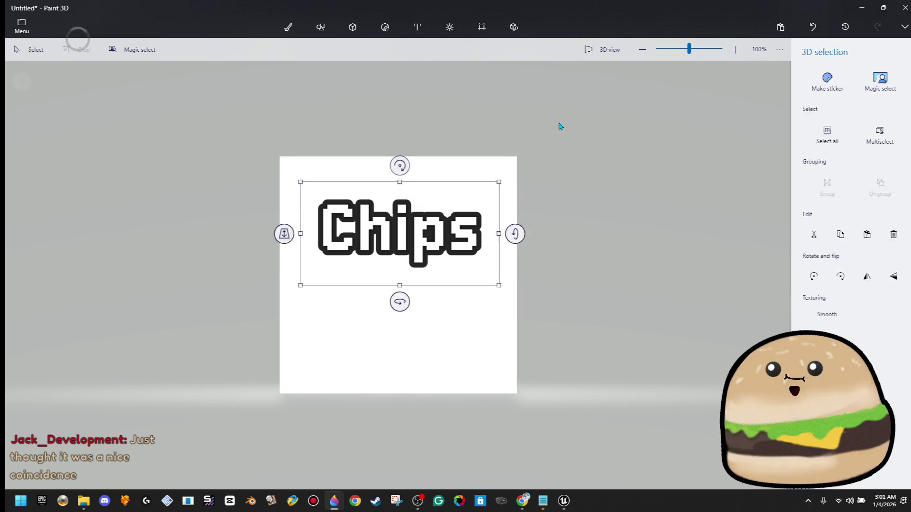
{"action": "key", "text": "Delete"}
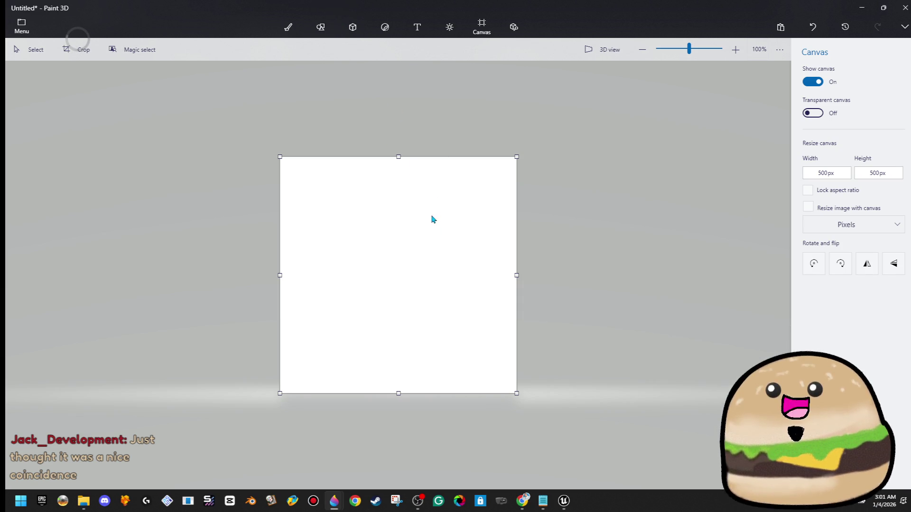
Open a File Explorer window, move it aside, and return to the blank canvas.
{"action": "left_click", "coordinate": [21, 26]}
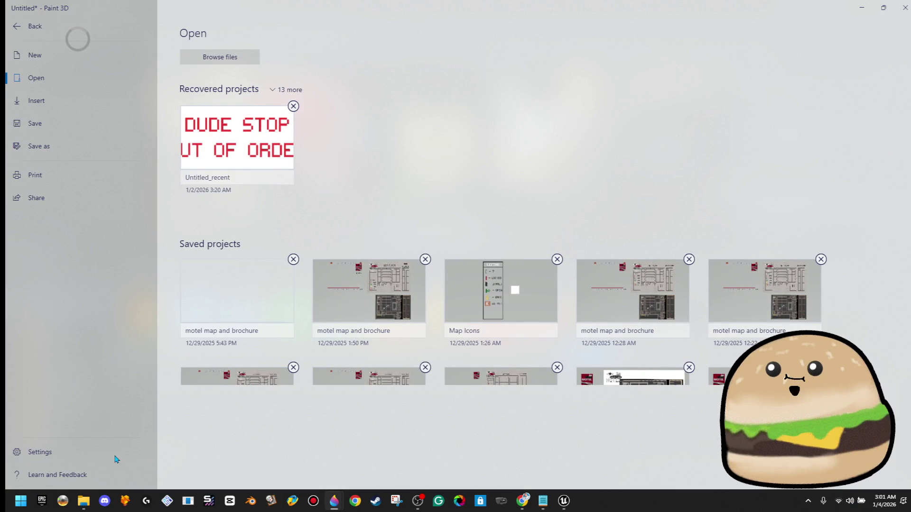
{"action": "left_click", "coordinate": [83, 502]}
{"action": "mouse_move", "coordinate": [460, 47]}
{"action": "left_mouse_down"}
{"action": "mouse_move", "coordinate": [910, 62]}
{"action": "mouse_move", "coordinate": [910, 48]}
{"action": "left_mouse_up"}
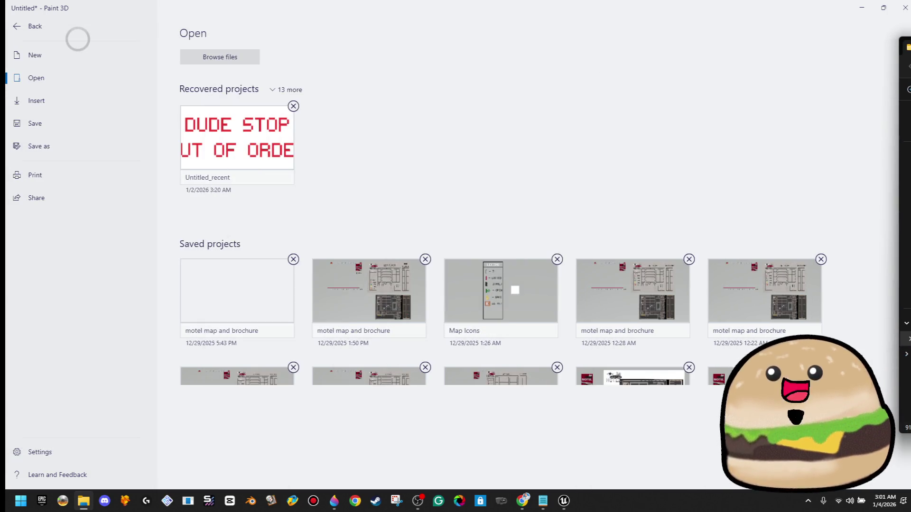
{"action": "left_click", "coordinate": [71, 26]}
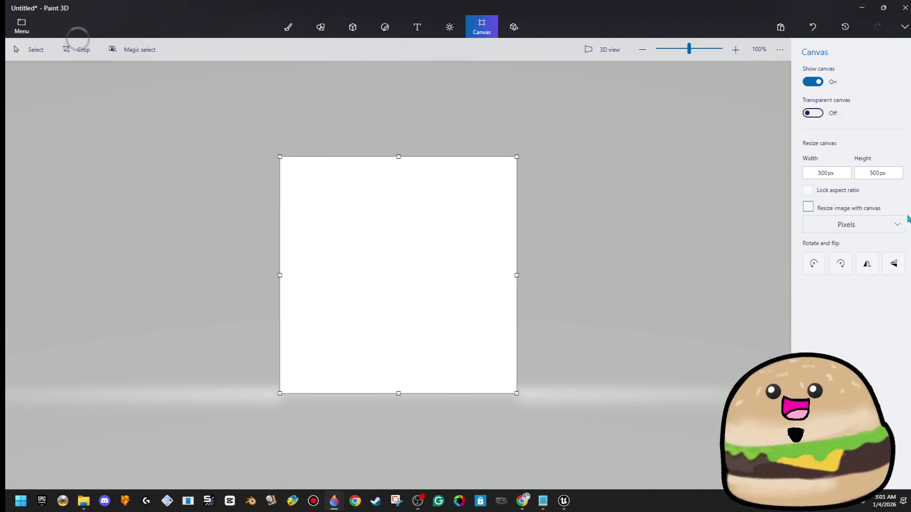
Paste the chip image, make it 3D and scale it across the canvas, then paste the burger.
{"action": "key", "text": "ctrl+v"}
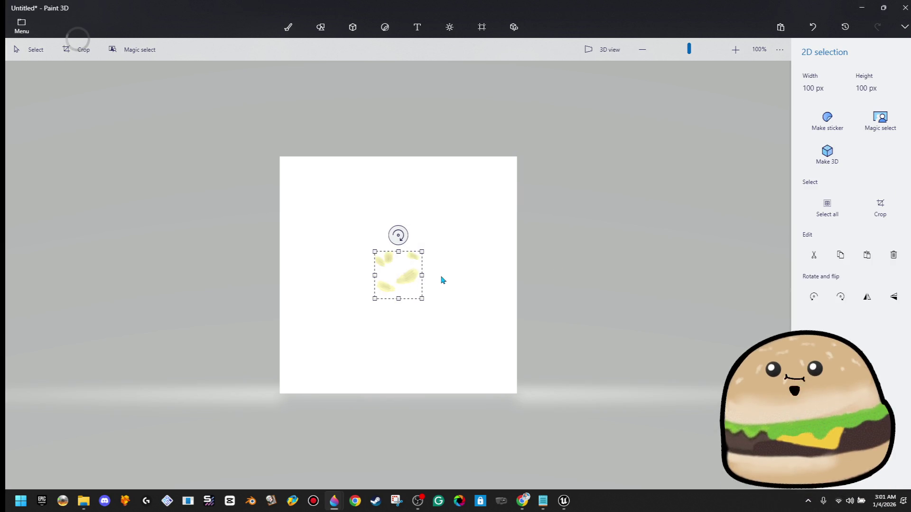
{"action": "left_click", "coordinate": [821, 159]}
{"action": "mouse_move", "coordinate": [431, 245]}
{"action": "left_mouse_down"}
{"action": "mouse_move", "coordinate": [567, 159]}
{"action": "mouse_move", "coordinate": [593, 81]}
{"action": "left_mouse_up"}
{"action": "mouse_move", "coordinate": [488, 167]}
{"action": "left_mouse_down"}
{"action": "mouse_move", "coordinate": [378, 301]}
{"action": "mouse_move", "coordinate": [390, 295]}
{"action": "left_mouse_up"}
{"action": "left_click_drag", "start_coordinate": [501, 203], "coordinate": [534, 169]}
{"action": "key", "text": "super+e"}
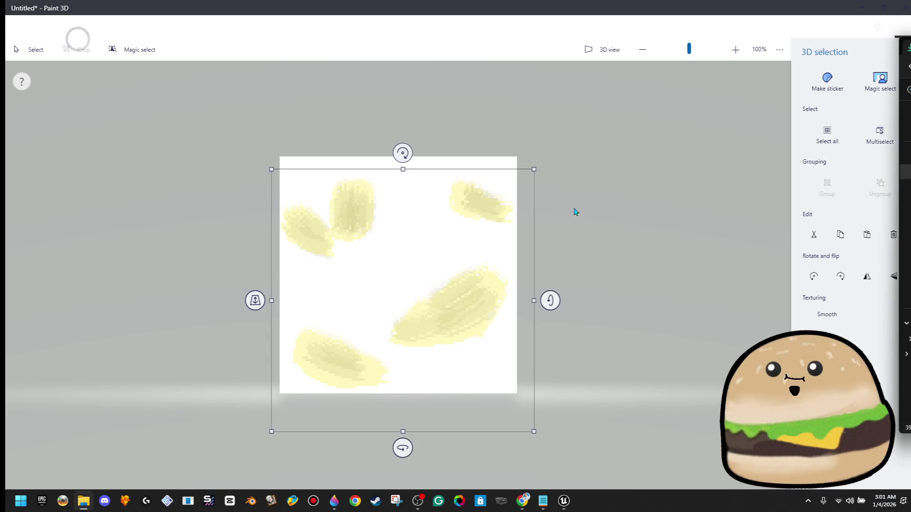
{"action": "key", "text": "ctrl+v"}
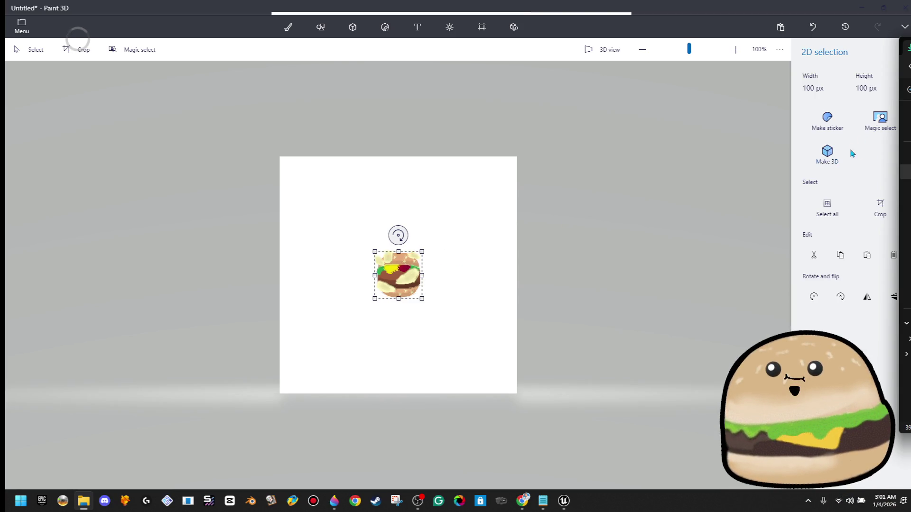
Make the pasted burger a 3D object and enlarge it greatly.
{"action": "left_click", "coordinate": [827, 151]}
{"action": "left_click_drag", "start_coordinate": [424, 251], "coordinate": [660, 128]}
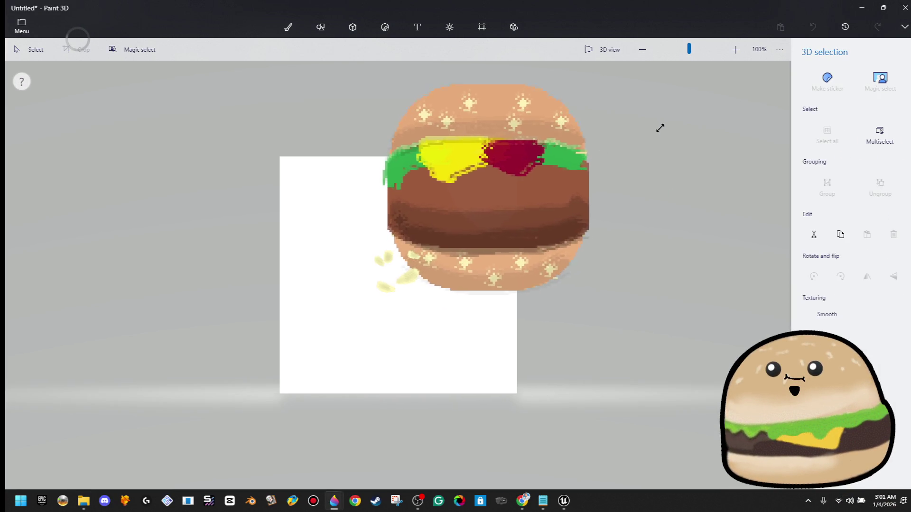
{"action": "mouse_move", "coordinate": [474, 199]}
{"action": "left_mouse_down"}
{"action": "mouse_move", "coordinate": [321, 337]}
{"action": "mouse_move", "coordinate": [254, 325]}
{"action": "left_mouse_up"}
{"action": "left_click", "coordinate": [513, 254]}
Move the chips object to the burger's lower right and enlarge it across the canvas.
{"action": "left_click", "coordinate": [410, 283]}
{"action": "left_click", "coordinate": [411, 279]}
{"action": "mouse_move", "coordinate": [411, 279]}
{"action": "left_mouse_down"}
{"action": "mouse_move", "coordinate": [502, 336]}
{"action": "mouse_move", "coordinate": [396, 370]}
{"action": "left_mouse_up"}
{"action": "mouse_move", "coordinate": [428, 332]}
{"action": "left_mouse_down"}
{"action": "mouse_move", "coordinate": [621, 181]}
{"action": "mouse_move", "coordinate": [441, 256]}
{"action": "left_mouse_up"}
{"action": "left_click", "coordinate": [441, 256]}
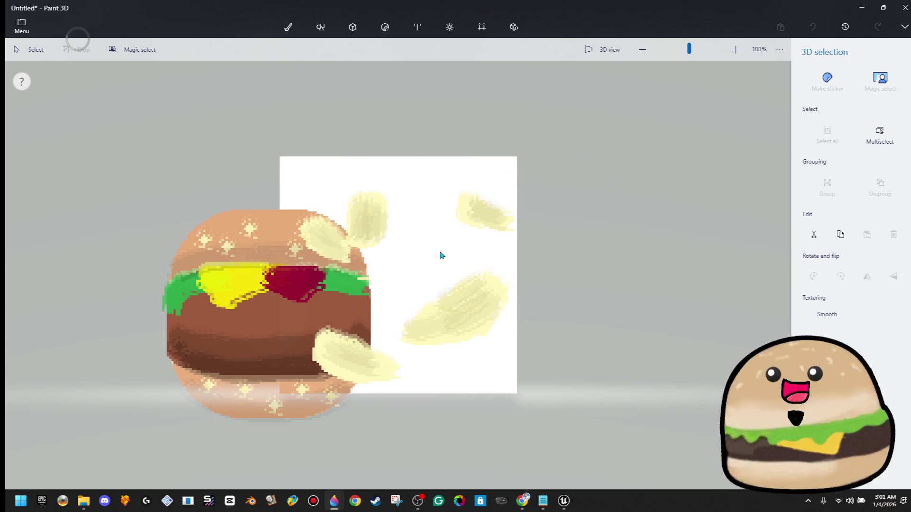
{"action": "left_click", "coordinate": [441, 257]}
Shrink the burger and reposition it back onto the white canvas.
{"action": "left_click", "coordinate": [215, 327]}
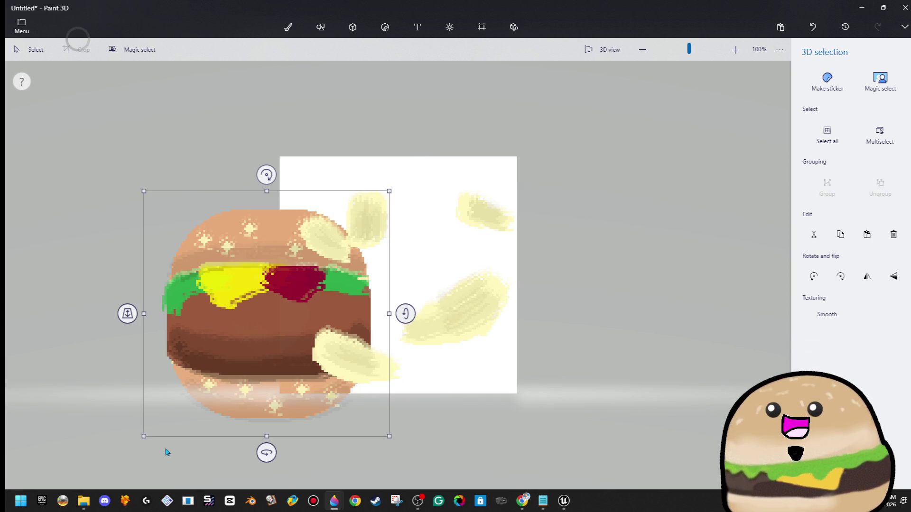
{"action": "left_click_drag", "start_coordinate": [144, 437], "coordinate": [171, 421]}
{"action": "mouse_move", "coordinate": [285, 313]}
{"action": "left_mouse_down"}
{"action": "mouse_move", "coordinate": [376, 321]}
{"action": "mouse_move", "coordinate": [381, 313]}
{"action": "left_mouse_up"}
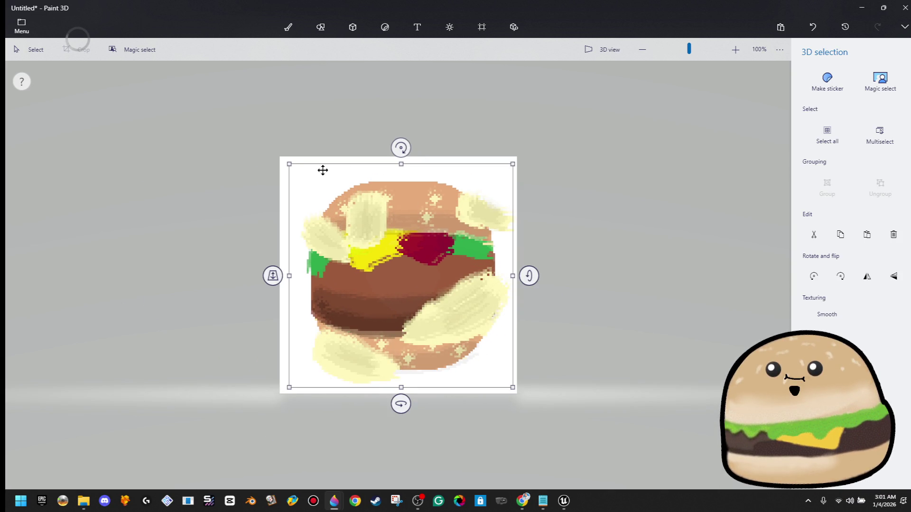
{"action": "mouse_move", "coordinate": [291, 166]}
{"action": "left_mouse_down"}
{"action": "mouse_move", "coordinate": [271, 149]}
{"action": "mouse_move", "coordinate": [274, 157]}
{"action": "left_mouse_up"}
{"action": "mouse_move", "coordinate": [362, 220]}
{"action": "left_mouse_down"}
{"action": "mouse_move", "coordinate": [396, 260]}
{"action": "mouse_move", "coordinate": [370, 238]}
{"action": "left_mouse_up"}
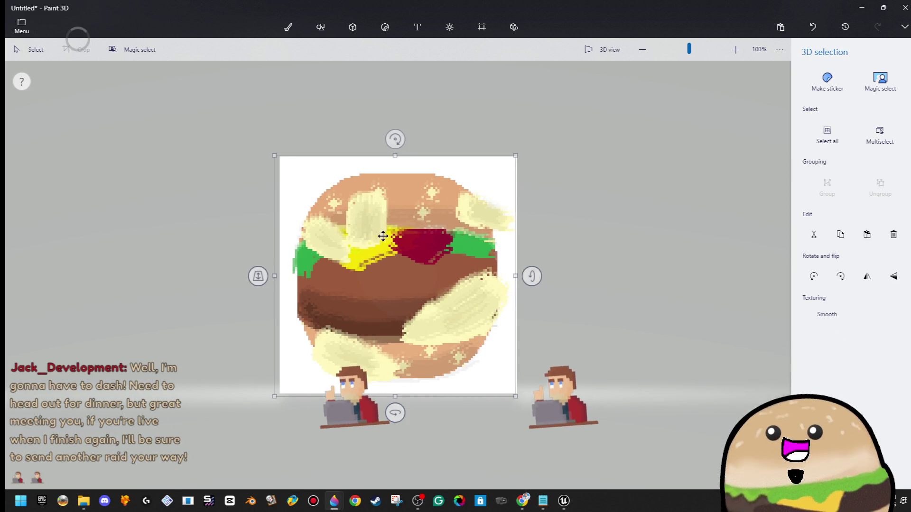
{"action": "mouse_move", "coordinate": [470, 301]}
{"action": "left_mouse_down"}
{"action": "mouse_move", "coordinate": [469, 309]}
{"action": "mouse_move", "coordinate": [593, 263]}
{"action": "mouse_move", "coordinate": [336, 246]}
{"action": "left_mouse_up"}
{"action": "mouse_move", "coordinate": [524, 331]}
{"action": "left_mouse_down"}
{"action": "mouse_move", "coordinate": [469, 321]}
{"action": "mouse_move", "coordinate": [460, 336]}
{"action": "mouse_move", "coordinate": [265, 162]}
{"action": "mouse_move", "coordinate": [270, 169]}
{"action": "left_mouse_up"}
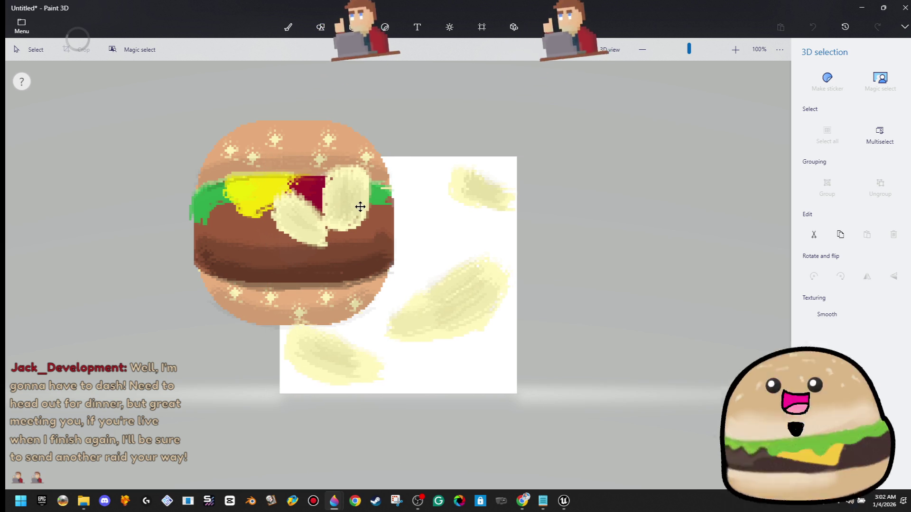
{"action": "left_click", "coordinate": [251, 246]}
{"action": "left_click_drag", "start_coordinate": [251, 245], "coordinate": [353, 289]}
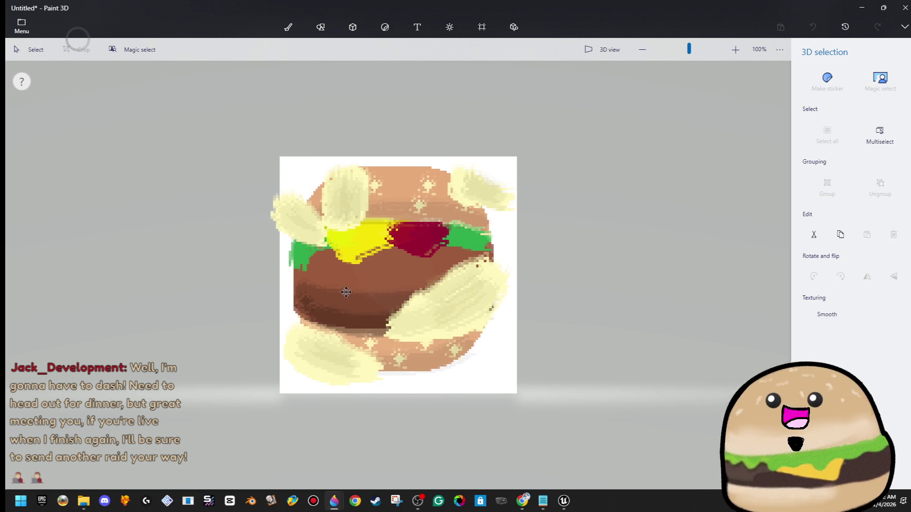
{"action": "mouse_move", "coordinate": [259, 275]}
{"action": "left_mouse_down"}
{"action": "mouse_move", "coordinate": [258, 219]}
{"action": "mouse_move", "coordinate": [284, 209]}
{"action": "mouse_move", "coordinate": [261, 270]}
{"action": "left_mouse_up"}
Shrink the burger slightly, turn it to face the front, and nudge it down.
{"action": "left_click", "coordinate": [510, 391]}
{"action": "left_click", "coordinate": [512, 387]}
{"action": "left_click_drag", "start_coordinate": [512, 387], "coordinate": [464, 348]}
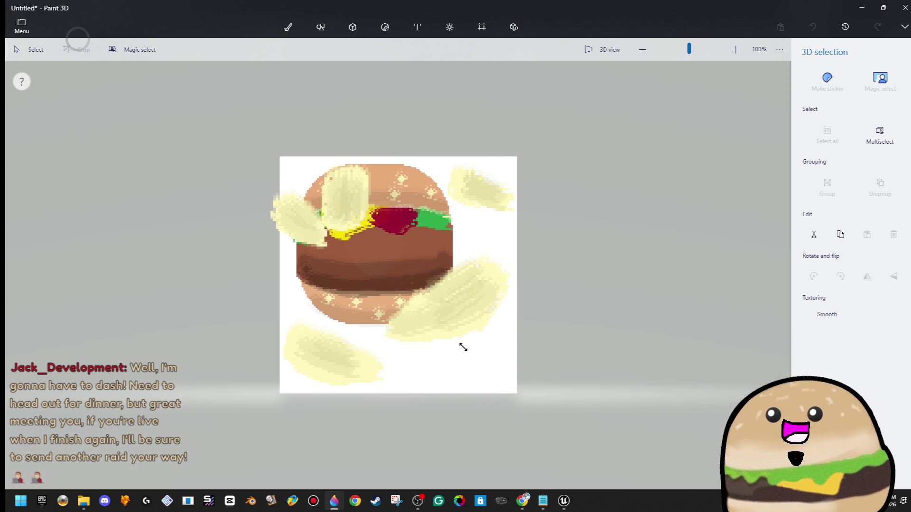
{"action": "mouse_move", "coordinate": [374, 264]}
{"action": "left_mouse_down"}
{"action": "mouse_move", "coordinate": [404, 277]}
{"action": "mouse_move", "coordinate": [406, 253]}
{"action": "mouse_move", "coordinate": [407, 264]}
{"action": "left_mouse_up"}
{"action": "left_click_drag", "start_coordinate": [283, 246], "coordinate": [286, 332]}
{"action": "left_click_drag", "start_coordinate": [414, 257], "coordinate": [416, 289]}
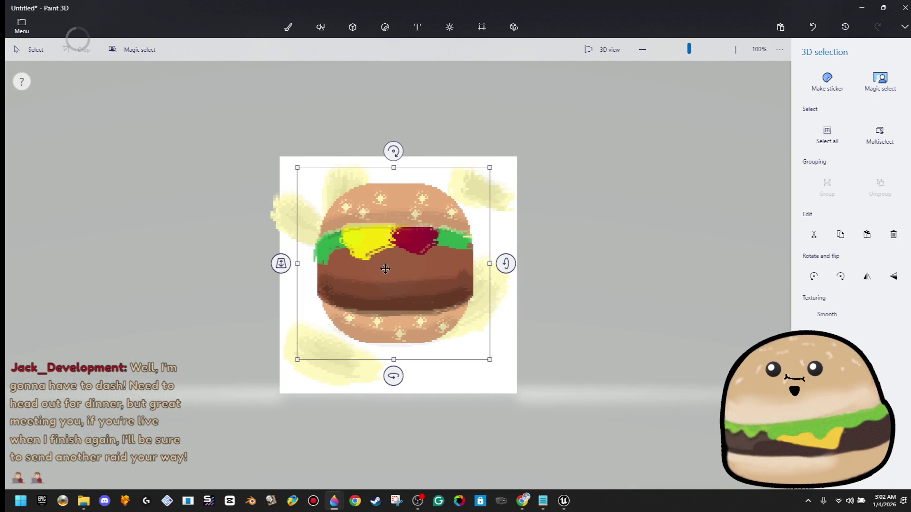
Shrink the chip layer slightly, lower the burger a touch, and deselect.
{"action": "left_click", "coordinate": [273, 220]}
{"action": "mouse_move", "coordinate": [261, 432]}
{"action": "left_mouse_down"}
{"action": "mouse_move", "coordinate": [291, 414]}
{"action": "mouse_move", "coordinate": [275, 431]}
{"action": "mouse_move", "coordinate": [272, 422]}
{"action": "left_mouse_up"}
{"action": "left_click", "coordinate": [427, 322]}
{"action": "left_click_drag", "start_coordinate": [427, 321], "coordinate": [426, 328]}
{"action": "left_click", "coordinate": [585, 311]}
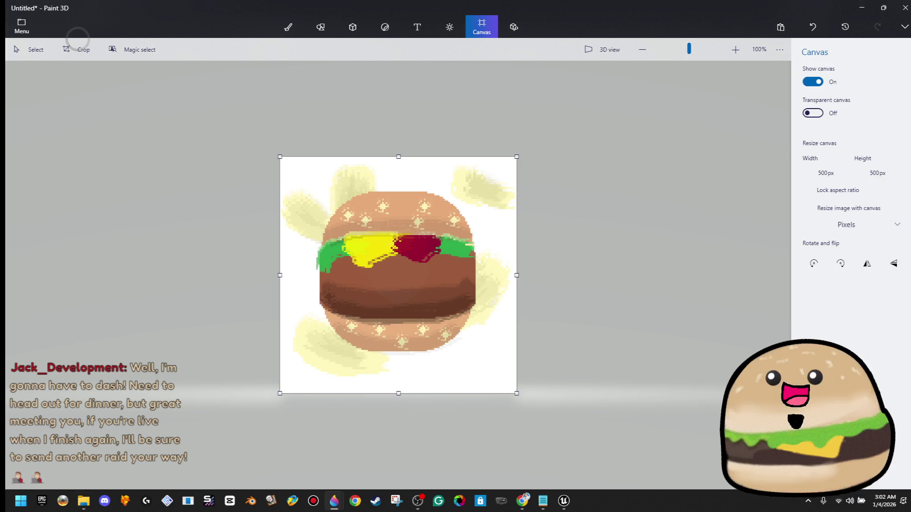
Choose the Text tool with the EXEPixelPerfect pixel font.
{"action": "key", "text": "alt+Tab"}
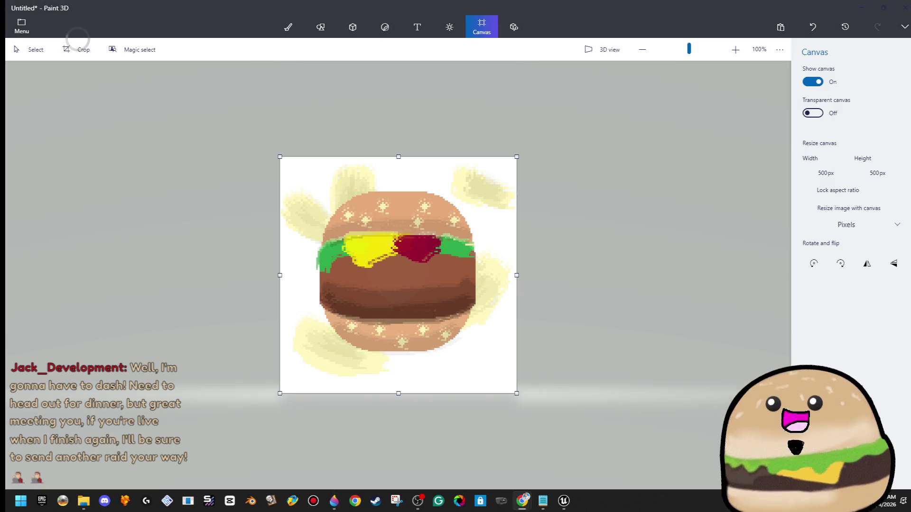
{"action": "left_click", "coordinate": [587, 185]}
{"action": "left_click", "coordinate": [417, 26]}
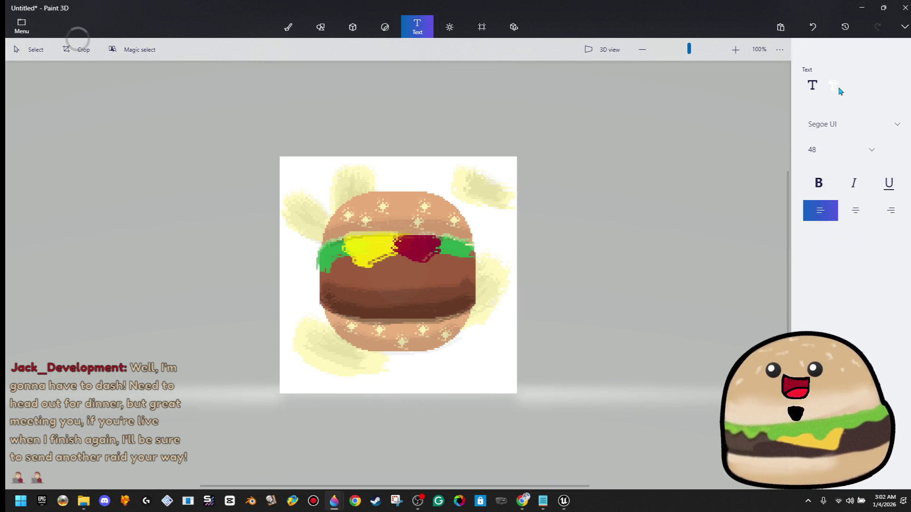
{"action": "left_click", "coordinate": [885, 127]}
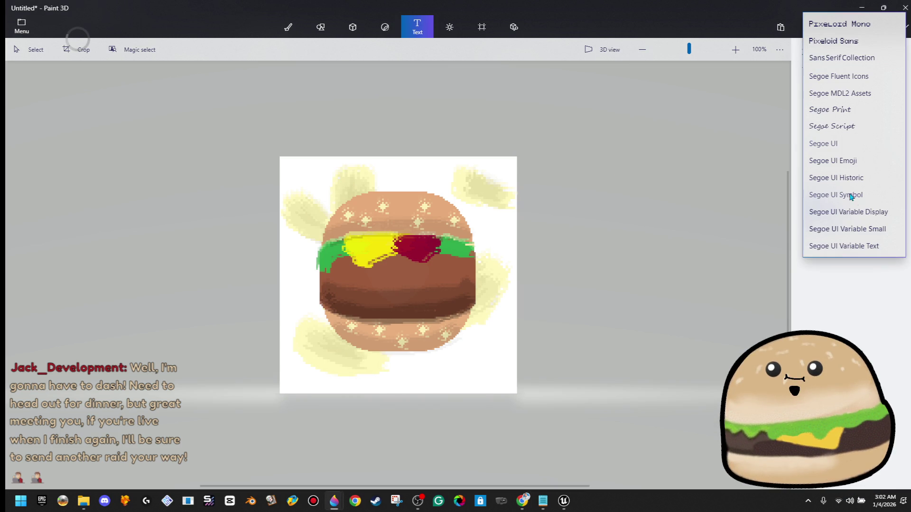
{"action": "scroll", "coordinate": [884, 157], "scroll_direction": "up", "scroll_amount": 10}
{"action": "scroll", "coordinate": [885, 167], "scroll_direction": "up", "scroll_amount": 3}
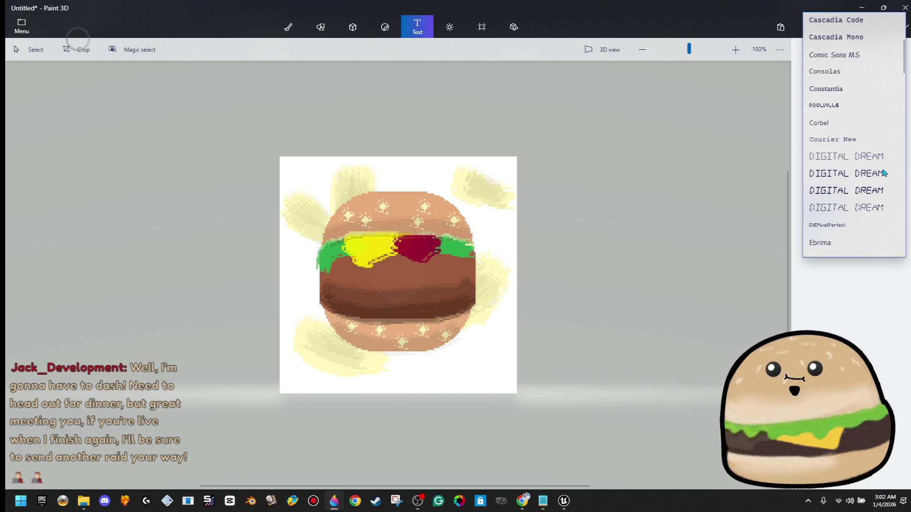
{"action": "left_click", "coordinate": [847, 225]}
Type 'BURGER' in white and enlarge it across the top bun.
{"action": "left_click", "coordinate": [313, 273]}
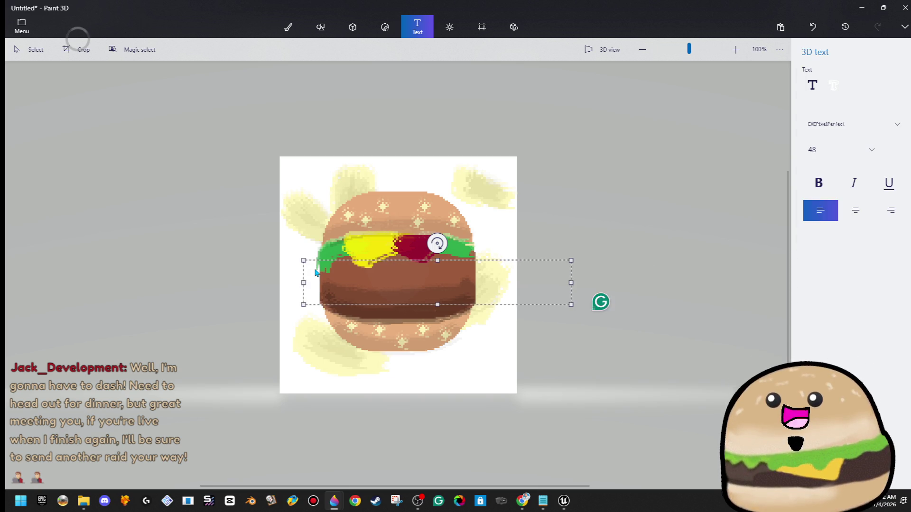
{"action": "type", "text": "BURGER"}
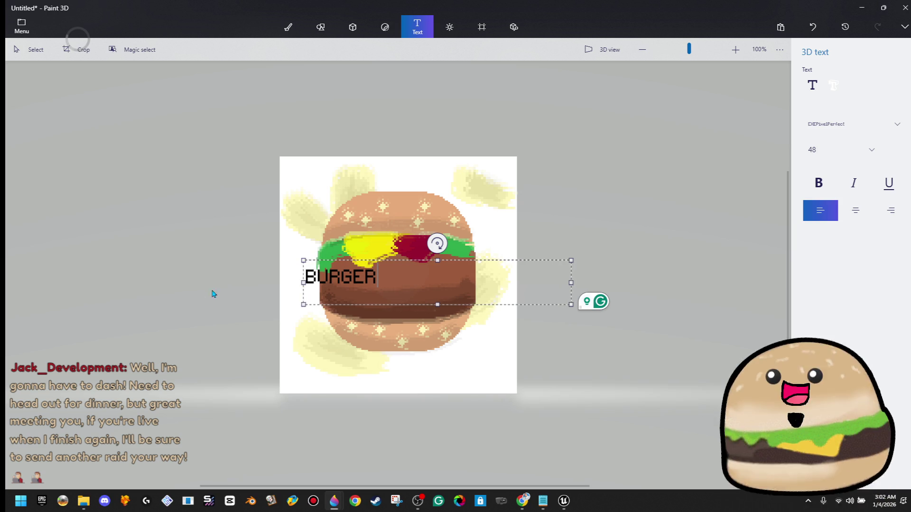
{"action": "key", "text": "ctrl+a"}
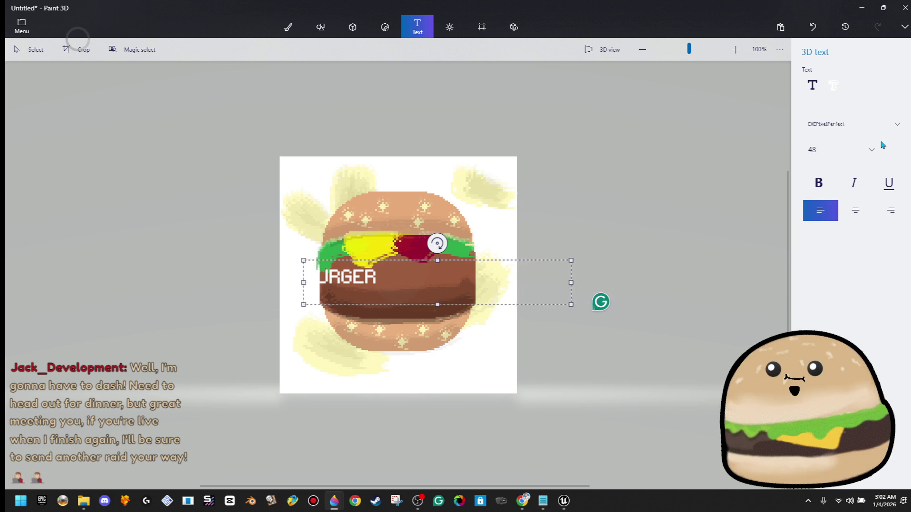
{"action": "left_click", "coordinate": [894, 150]}
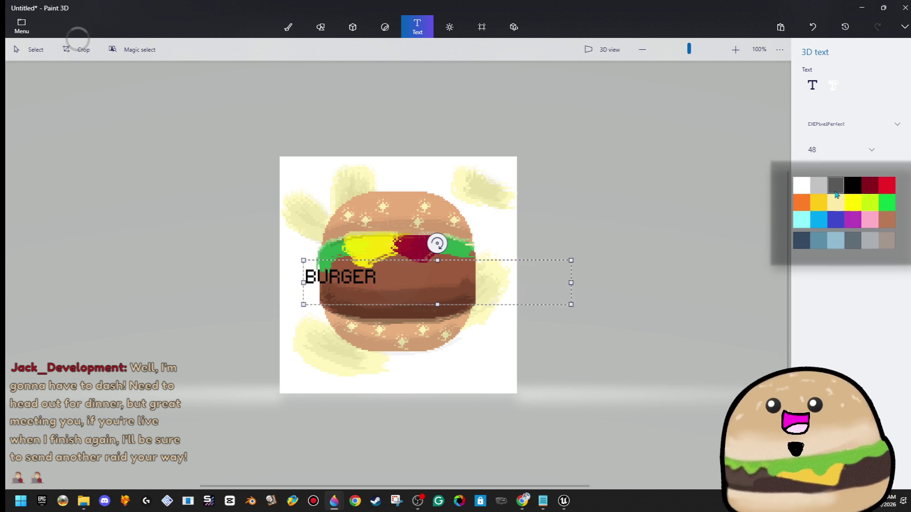
{"action": "left_click", "coordinate": [847, 197]}
{"action": "left_click", "coordinate": [600, 300]}
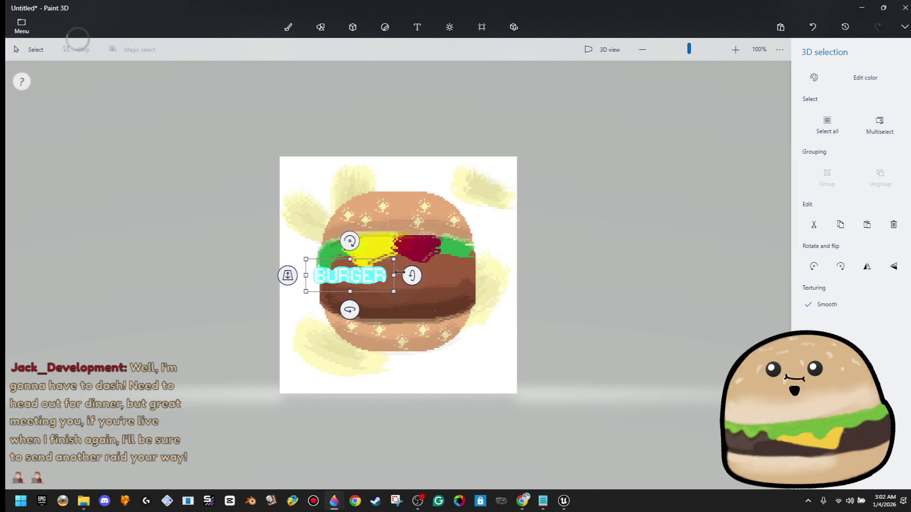
{"action": "mouse_move", "coordinate": [404, 271]}
{"action": "left_mouse_down"}
{"action": "mouse_move", "coordinate": [448, 274]}
{"action": "mouse_move", "coordinate": [441, 226]}
{"action": "left_mouse_up"}
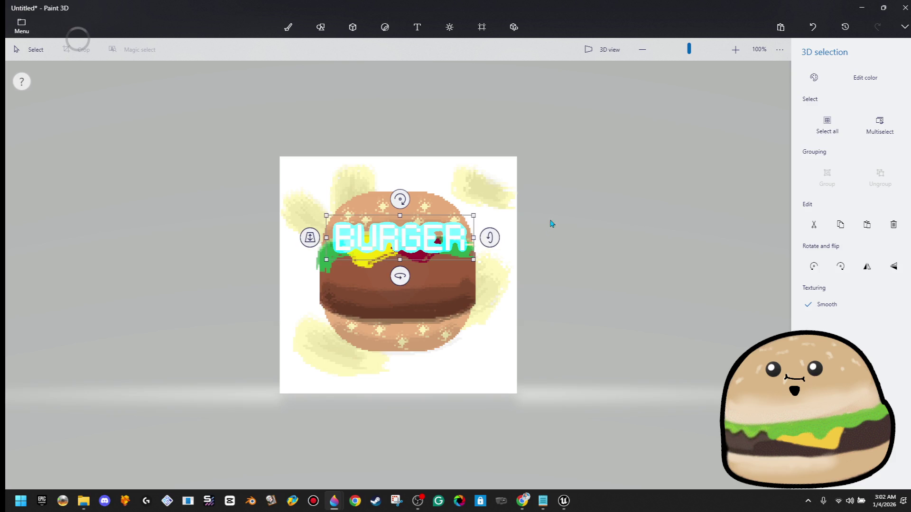
{"action": "left_click_drag", "start_coordinate": [496, 241], "coordinate": [569, 228]}
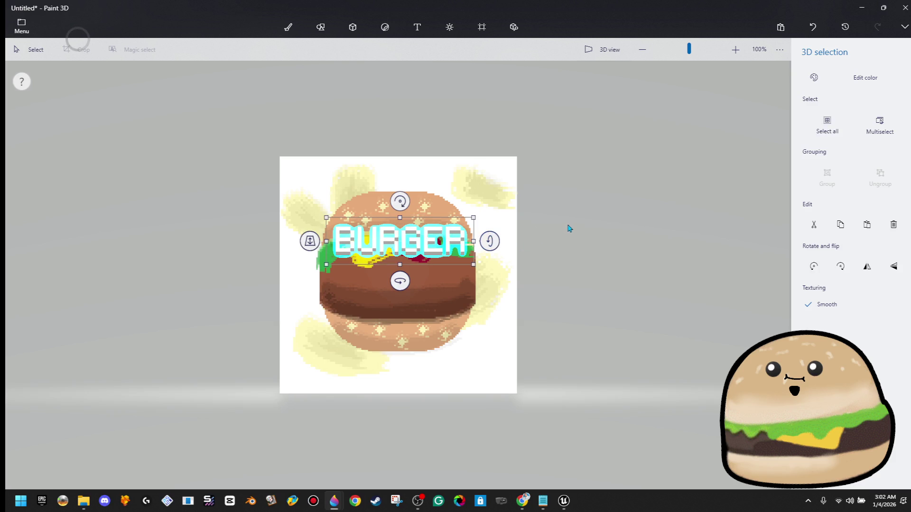
{"action": "double_click", "coordinate": [473, 246]}
{"action": "left_click", "coordinate": [834, 93]}
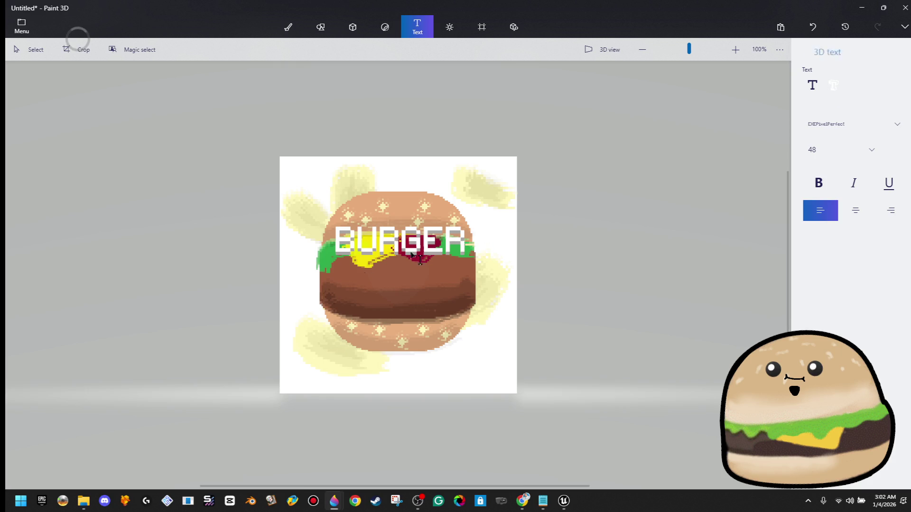
Add enlarged 'CHIPS!' text below BURGER and move BURGER down a little.
{"action": "type", "text": "CHI"}
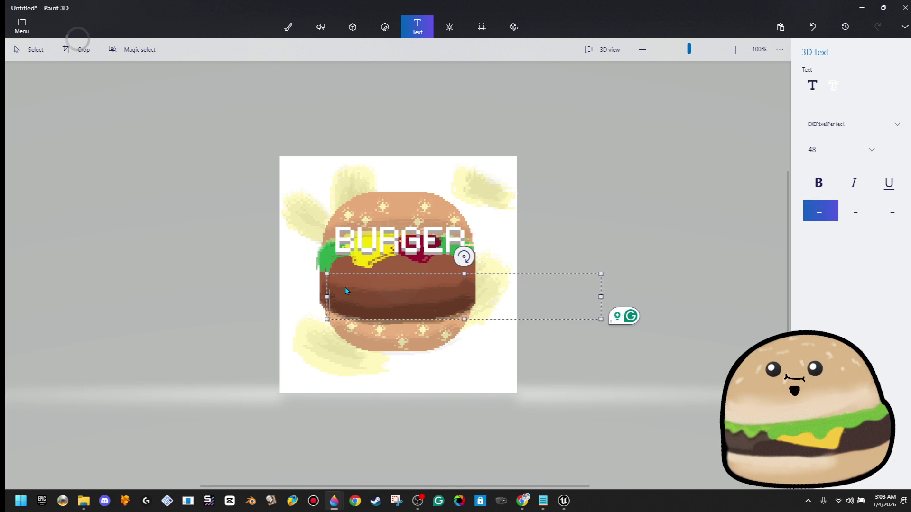
{"action": "type", "text": "PS!"}
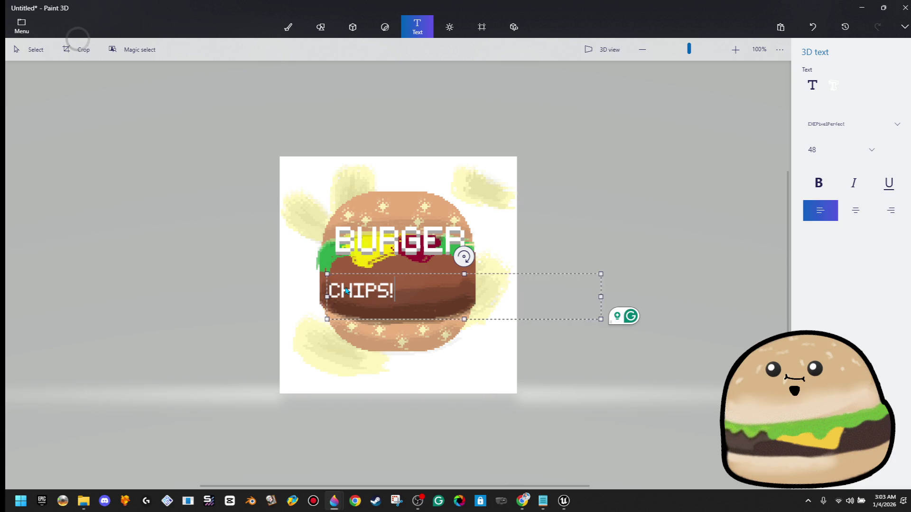
{"action": "left_click", "coordinate": [518, 226]}
{"action": "mouse_move", "coordinate": [472, 310]}
{"action": "left_mouse_down"}
{"action": "mouse_move", "coordinate": [446, 327]}
{"action": "mouse_move", "coordinate": [467, 335]}
{"action": "left_mouse_up"}
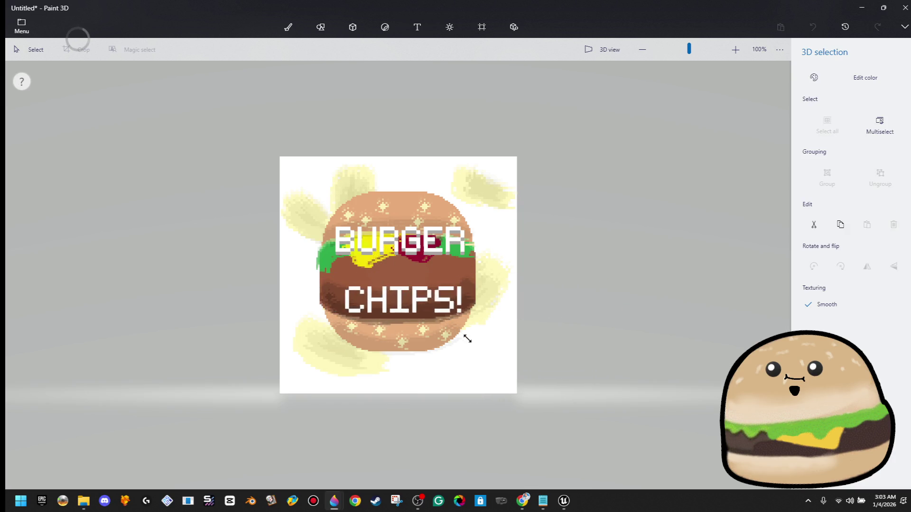
{"action": "left_click_drag", "start_coordinate": [429, 251], "coordinate": [426, 276]}
Tilt the CHIPS! text slightly and rotate BURGER about 13 degrees.
{"action": "left_click", "coordinate": [442, 308]}
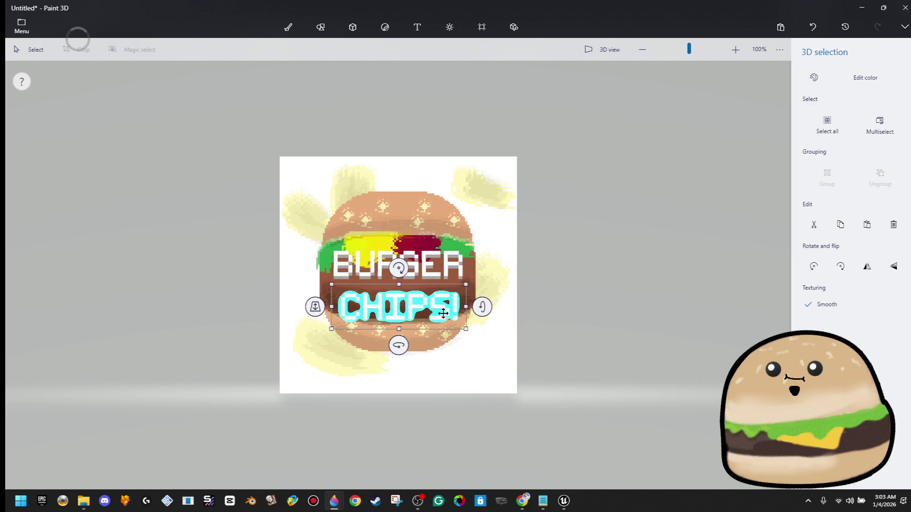
{"action": "left_click", "coordinate": [482, 308]}
{"action": "left_click", "coordinate": [444, 310]}
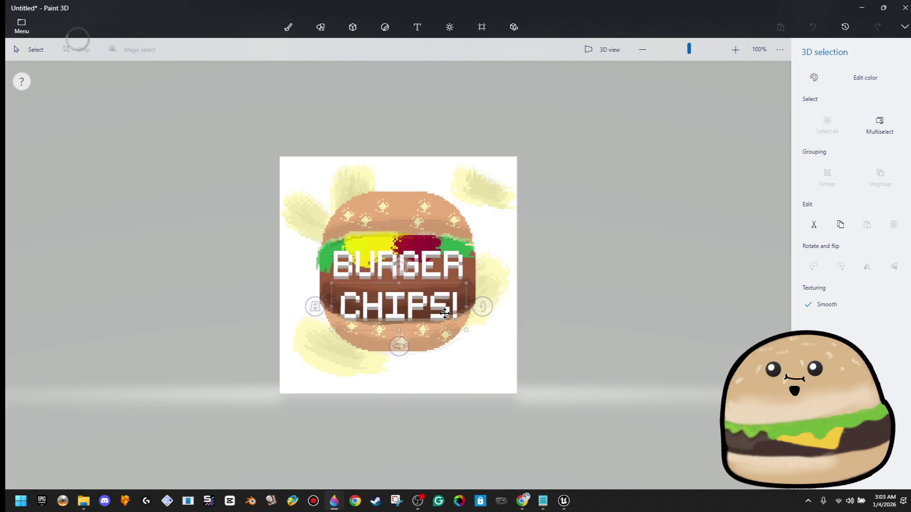
{"action": "left_click", "coordinate": [444, 310]}
{"action": "left_click_drag", "start_coordinate": [480, 304], "coordinate": [481, 304]}
{"action": "left_click", "coordinate": [462, 262]}
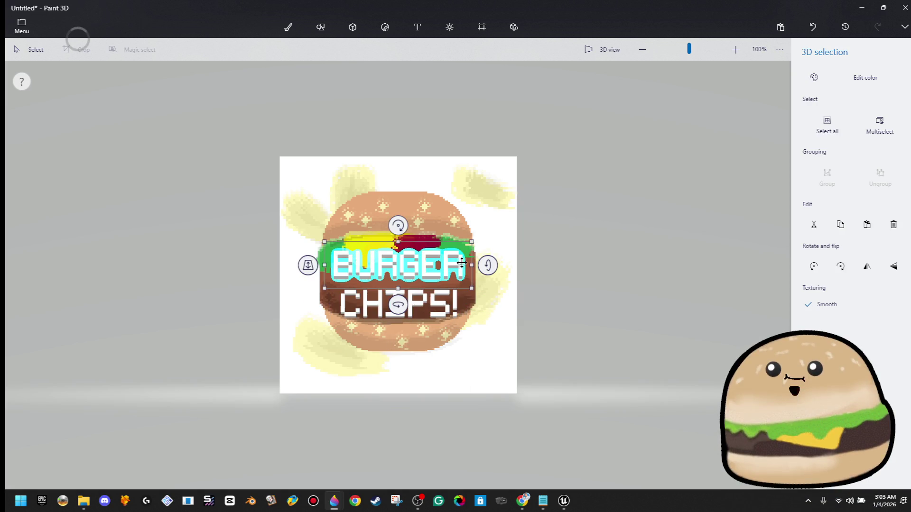
{"action": "left_click_drag", "start_coordinate": [484, 265], "coordinate": [484, 266]}
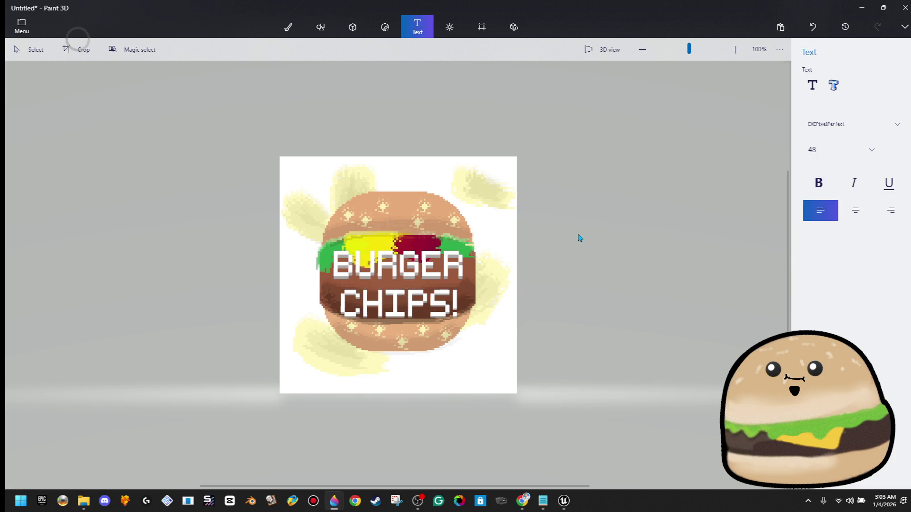
{"action": "left_click", "coordinate": [430, 289]}
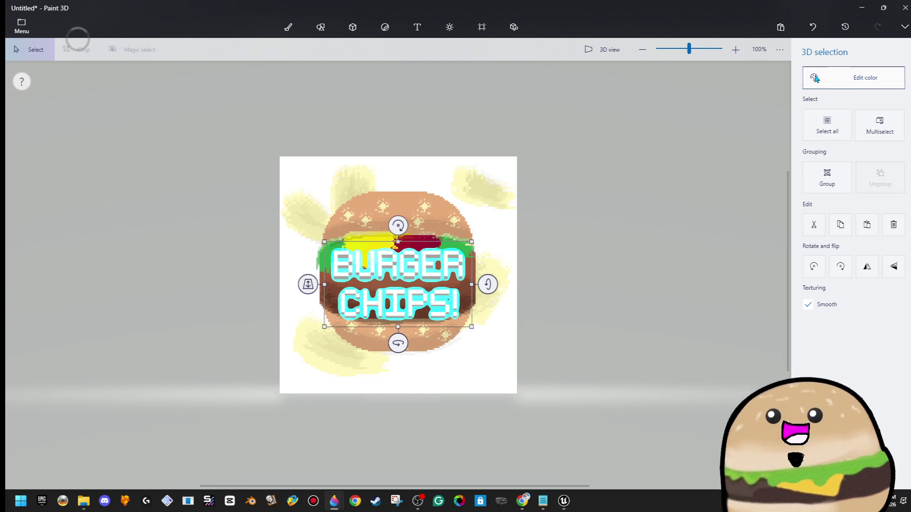
Try black on the BURGER CHIPS! text, undo it, and push the text back in depth.
{"action": "left_click", "coordinate": [845, 78]}
{"action": "left_click", "coordinate": [736, 141]}
{"action": "left_click", "coordinate": [619, 170]}
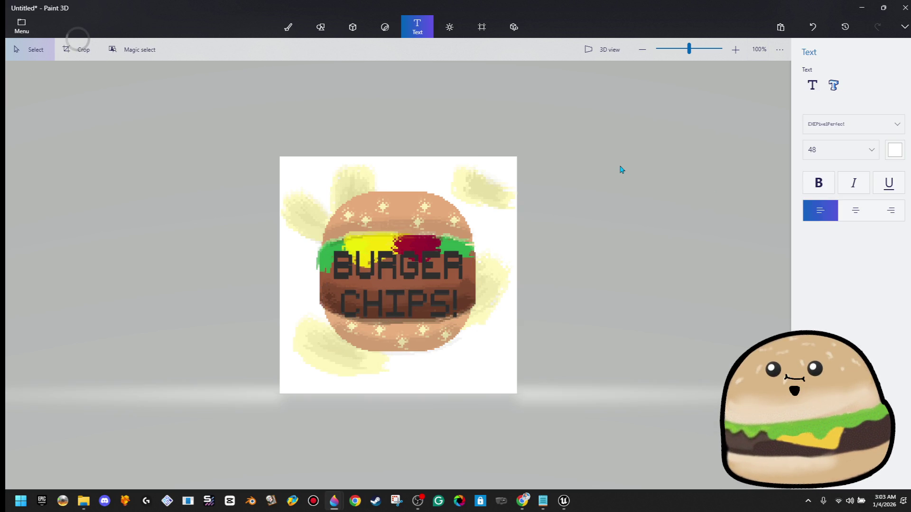
{"action": "key", "text": "ctrl+z"}
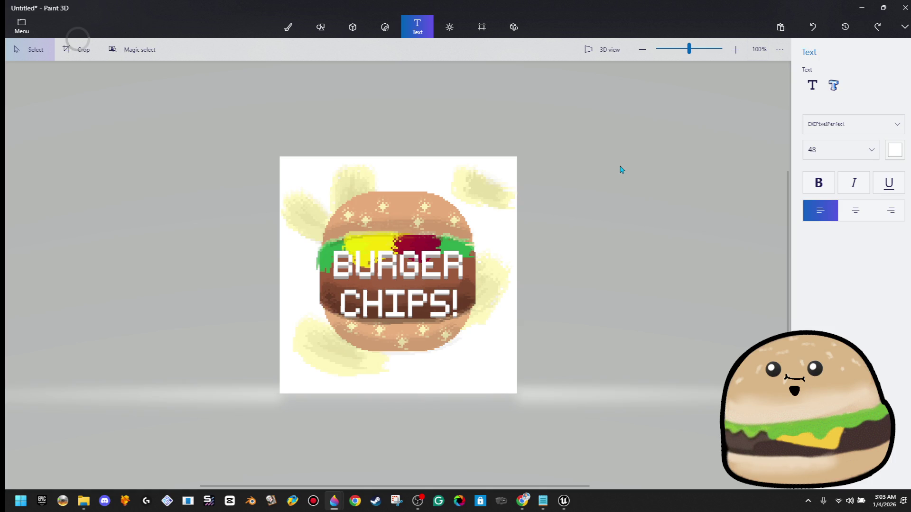
{"action": "key", "text": "ctrl+y"}
{"action": "key", "text": "ctrl+y"}
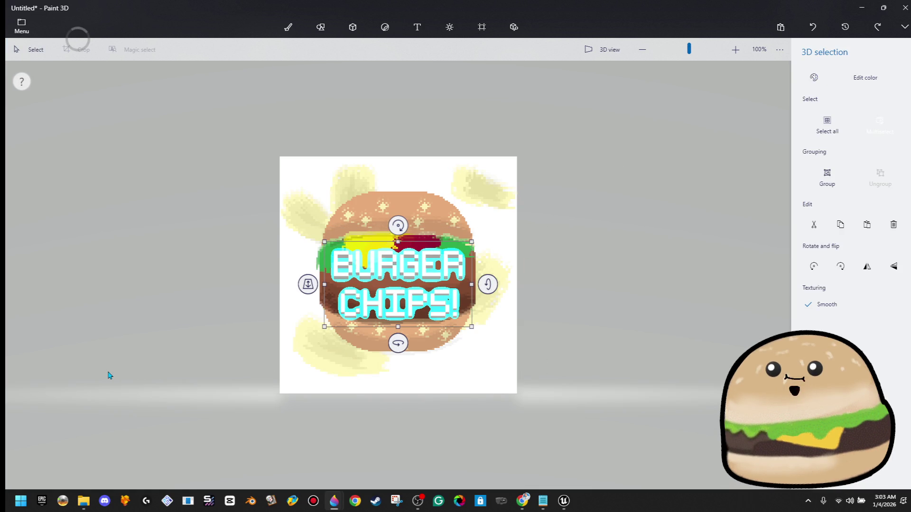
{"action": "left_click_drag", "start_coordinate": [313, 286], "coordinate": [306, 251]}
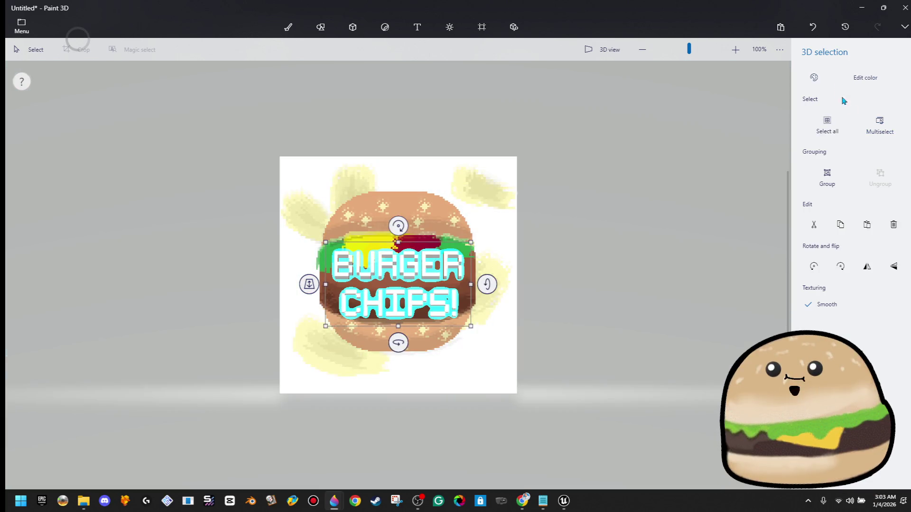
Select just the BURGER word and rotate it slightly.
{"action": "left_click", "coordinate": [820, 78]}
{"action": "scroll", "coordinate": [420, 301], "scroll_direction": "up", "scroll_amount": 5}
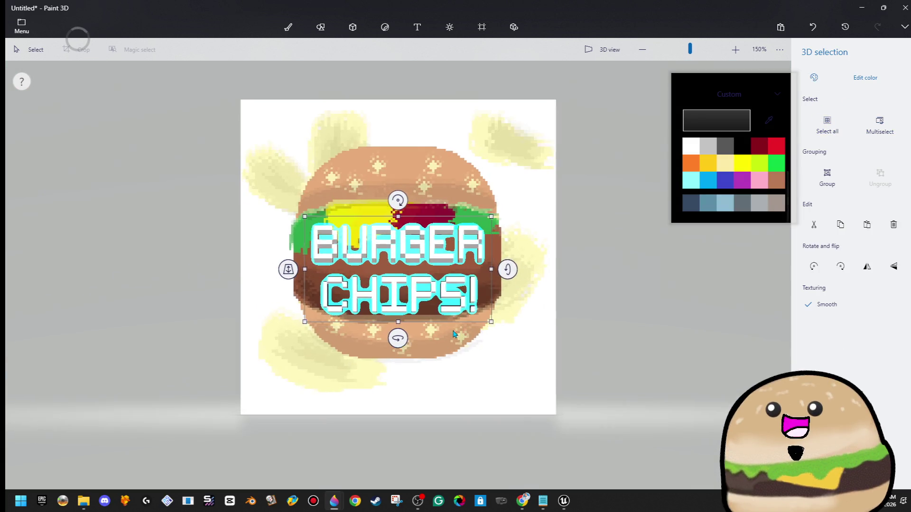
{"action": "left_click", "coordinate": [416, 300]}
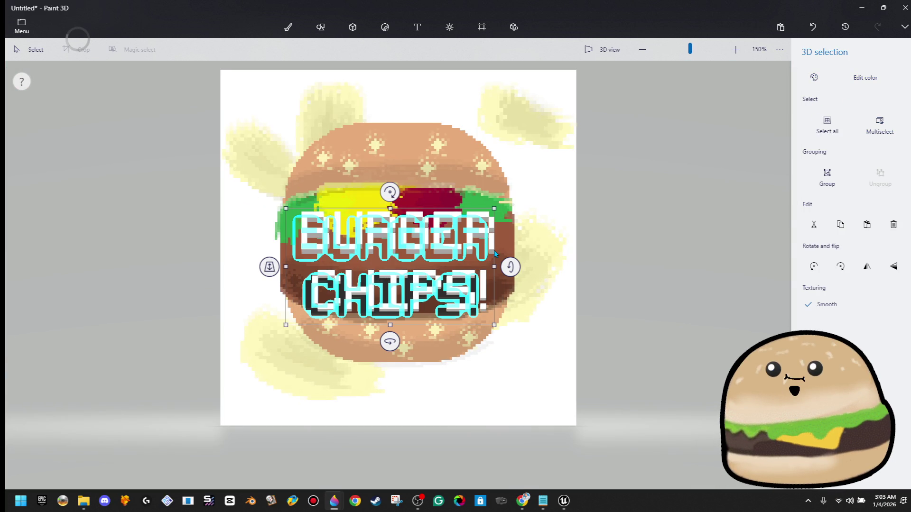
{"action": "left_click", "coordinate": [459, 293]}
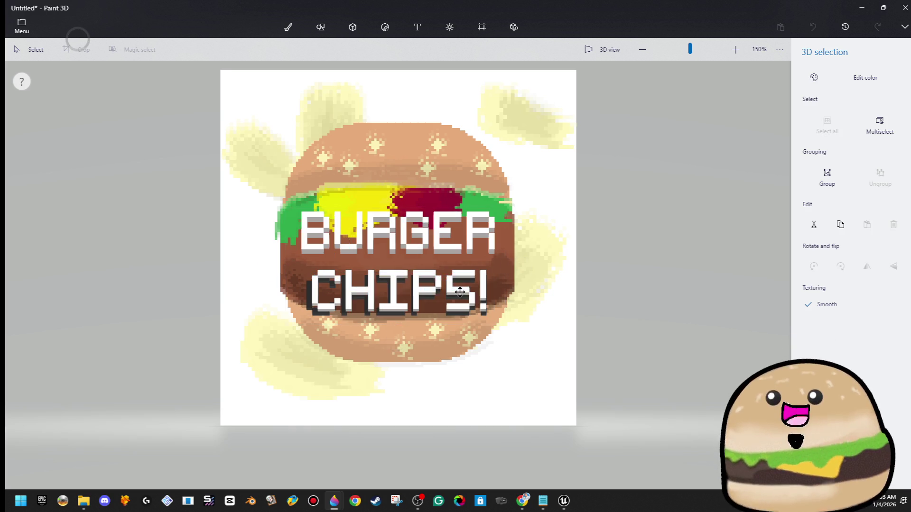
{"action": "left_click", "coordinate": [484, 237]}
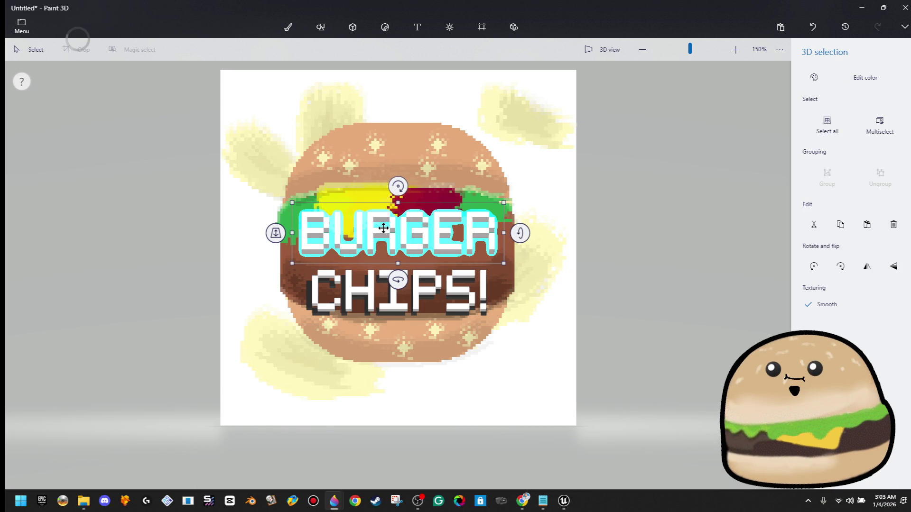
{"action": "mouse_move", "coordinate": [275, 233]}
{"action": "left_mouse_down"}
{"action": "mouse_move", "coordinate": [250, 223]}
{"action": "mouse_move", "coordinate": [276, 236]}
{"action": "mouse_move", "coordinate": [280, 261]}
{"action": "left_mouse_up"}
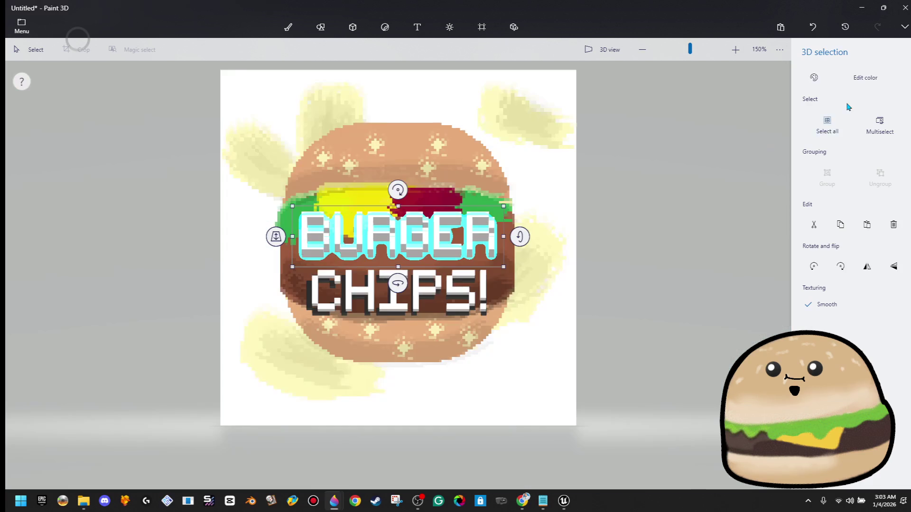
Colour the BURGER word black and check it by toggling its selection.
{"action": "left_click", "coordinate": [823, 84]}
{"action": "left_click", "coordinate": [743, 155]}
{"action": "left_click", "coordinate": [447, 248]}
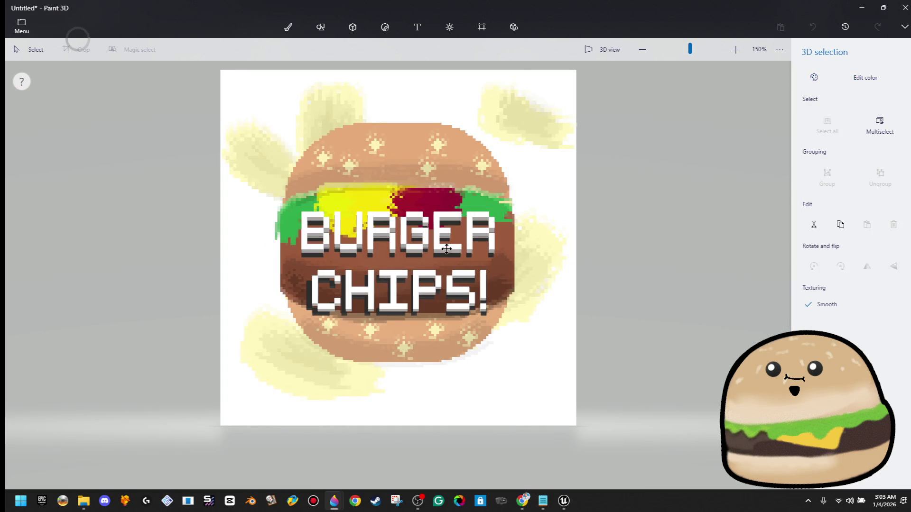
{"action": "left_click", "coordinate": [444, 253]}
{"action": "left_click", "coordinate": [503, 244]}
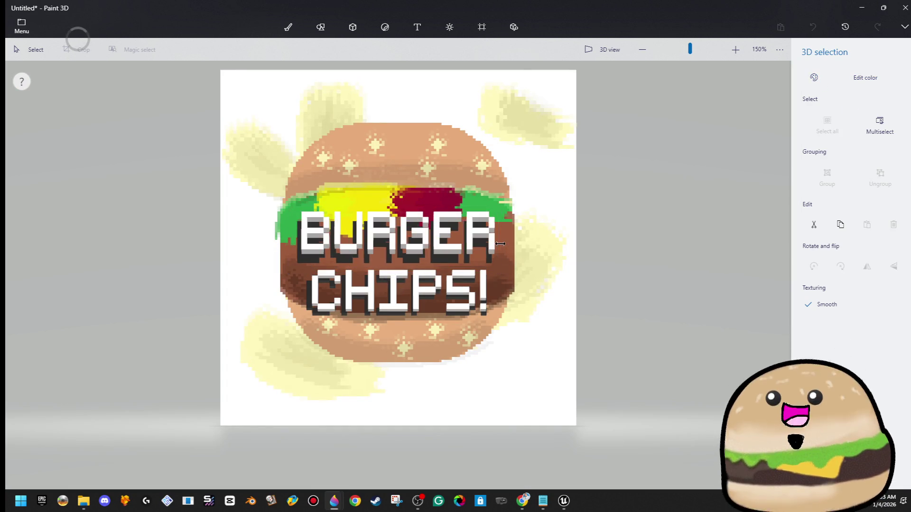
{"action": "left_click", "coordinate": [502, 243]}
{"action": "left_click", "coordinate": [474, 243]}
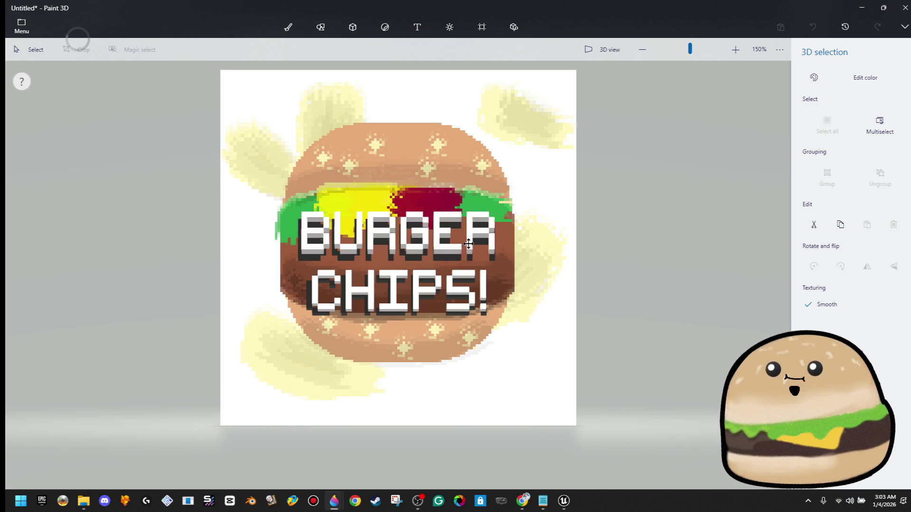
{"action": "left_click", "coordinate": [467, 243]}
{"action": "left_click", "coordinate": [511, 237]}
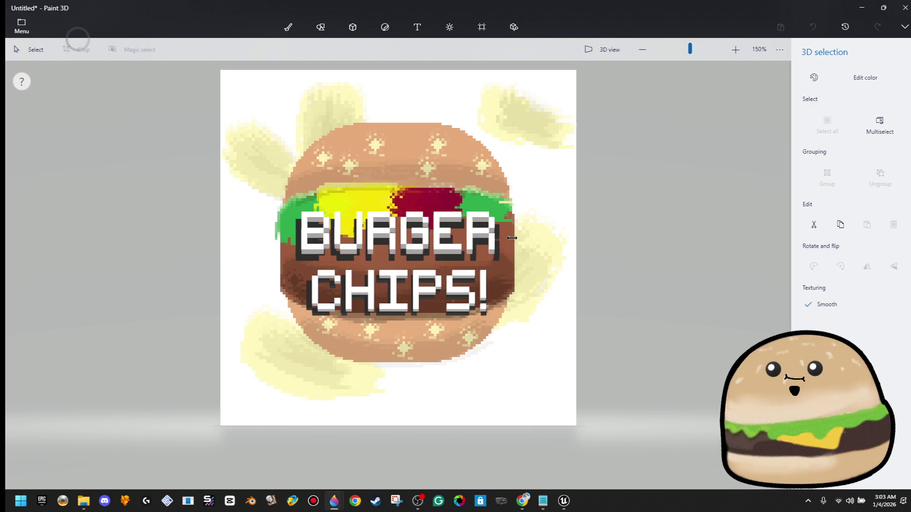
{"action": "left_click", "coordinate": [514, 238]}
{"action": "left_click", "coordinate": [505, 240]}
{"action": "left_click", "coordinate": [505, 240]}
Try widening the CHIPS! text, undo it, discard an empty text box, and open the file menu.
{"action": "double_click", "coordinate": [482, 294]}
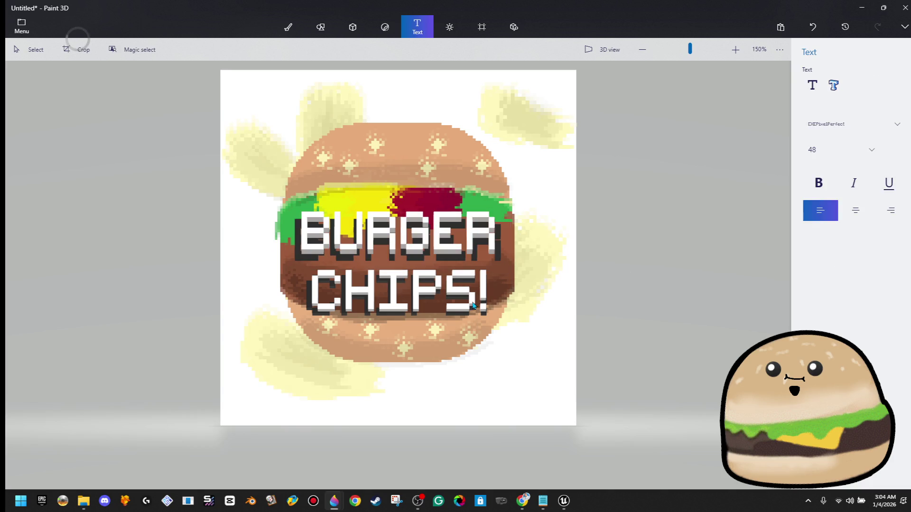
{"action": "left_click", "coordinate": [474, 304]}
{"action": "mouse_move", "coordinate": [501, 301]}
{"action": "left_mouse_down"}
{"action": "mouse_move", "coordinate": [493, 301]}
{"action": "mouse_move", "coordinate": [507, 297]}
{"action": "left_mouse_up"}
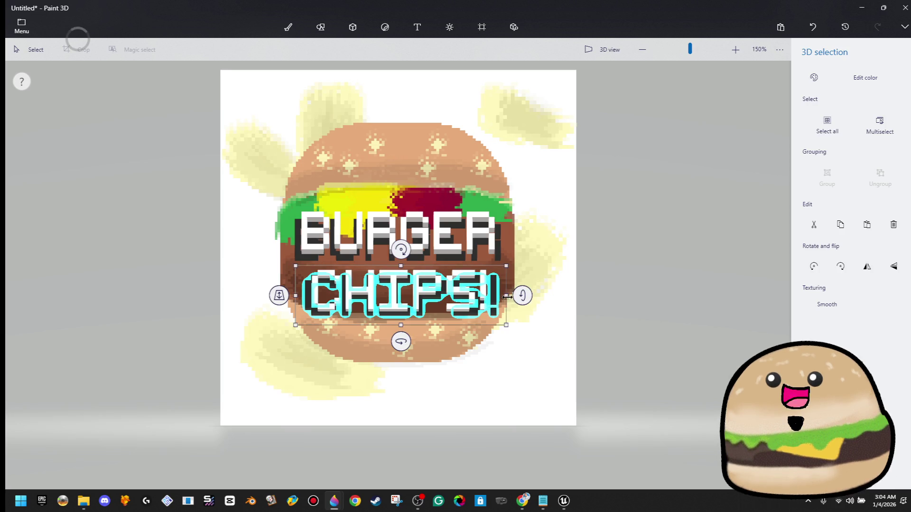
{"action": "left_click", "coordinate": [417, 27]}
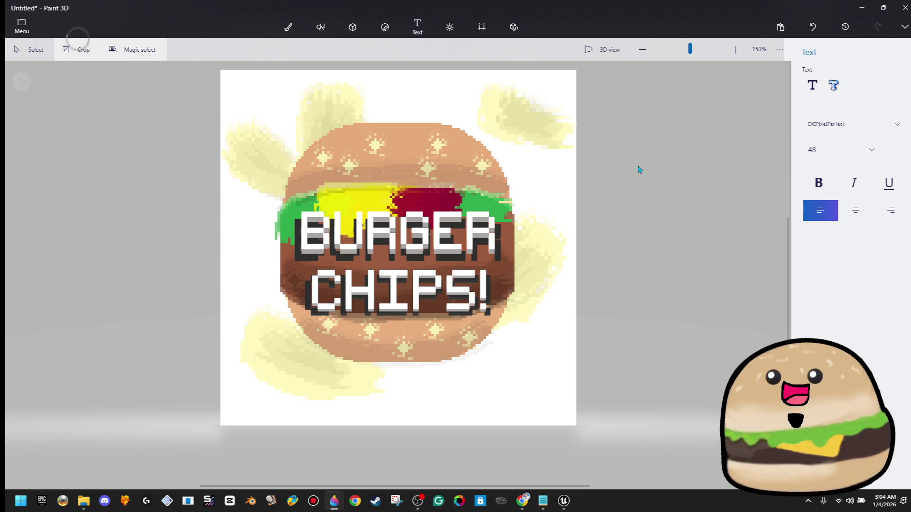
{"action": "scroll", "coordinate": [636, 253], "scroll_direction": "down", "scroll_amount": 2}
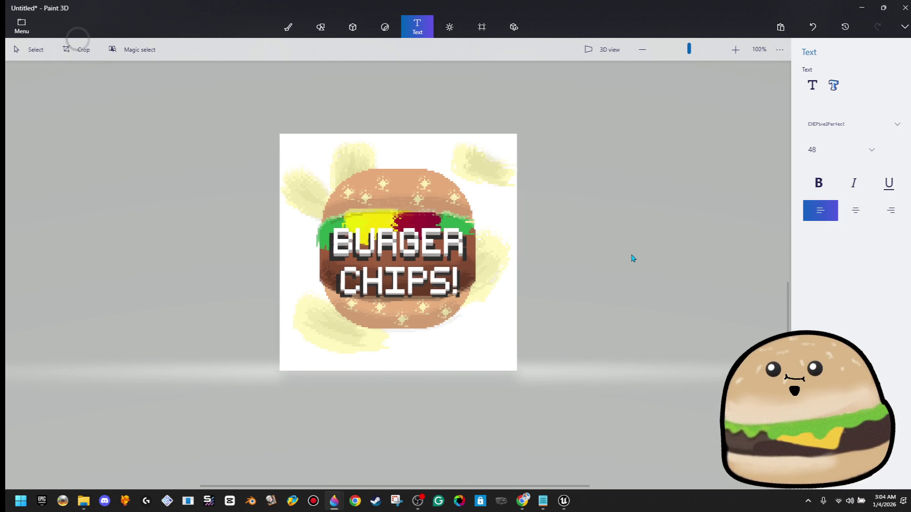
{"action": "left_click_drag", "start_coordinate": [322, 344], "coordinate": [282, 325]}
{"action": "left_click", "coordinate": [662, 331]}
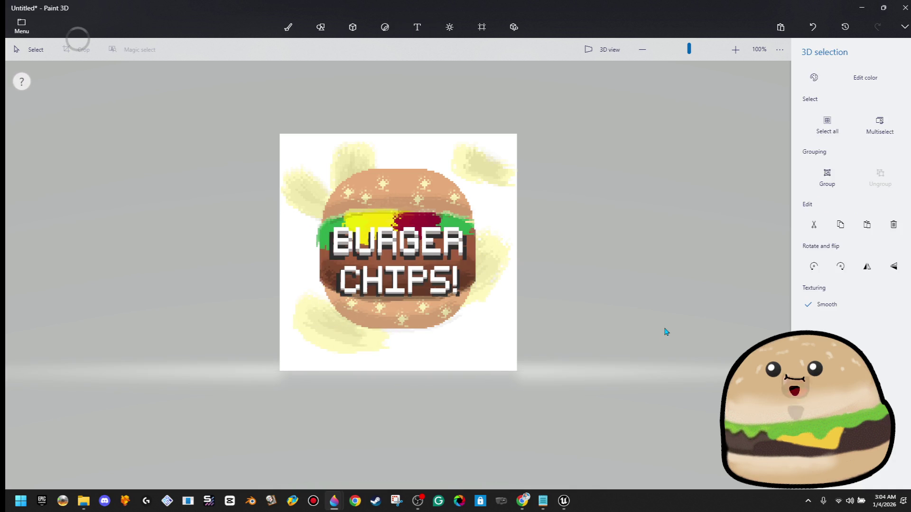
{"action": "key", "text": "ctrl+z"}
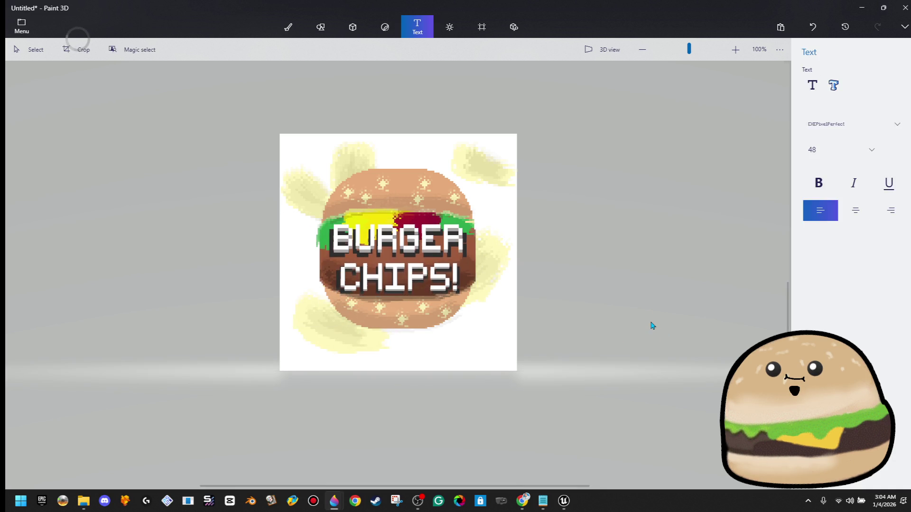
{"action": "left_click", "coordinate": [16, 34]}
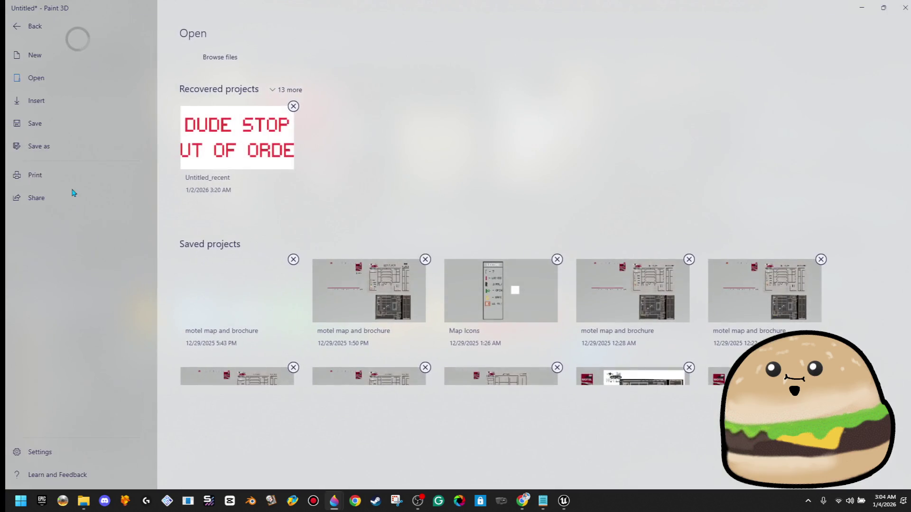
Save the logo as a Paint 3D project named 'burger chips'.
{"action": "left_click", "coordinate": [48, 146]}
{"action": "left_click", "coordinate": [199, 189]}
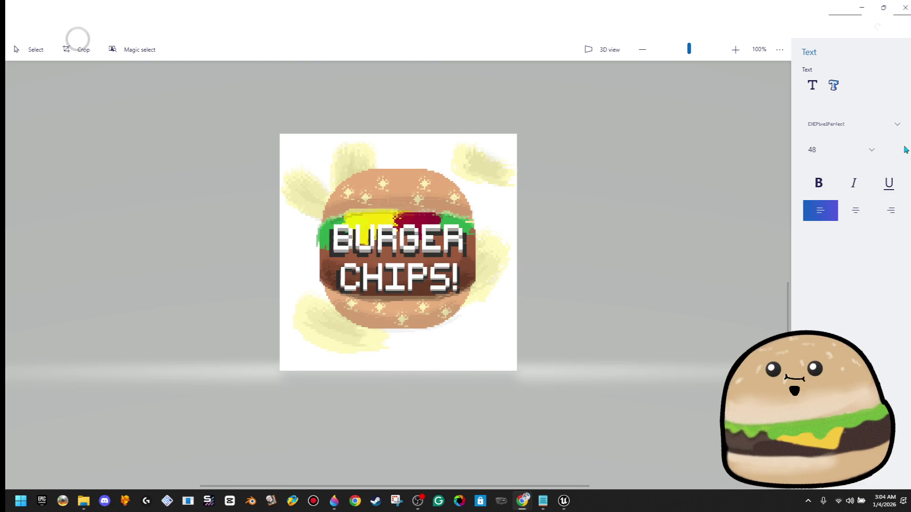
{"action": "left_click", "coordinate": [512, 122]}
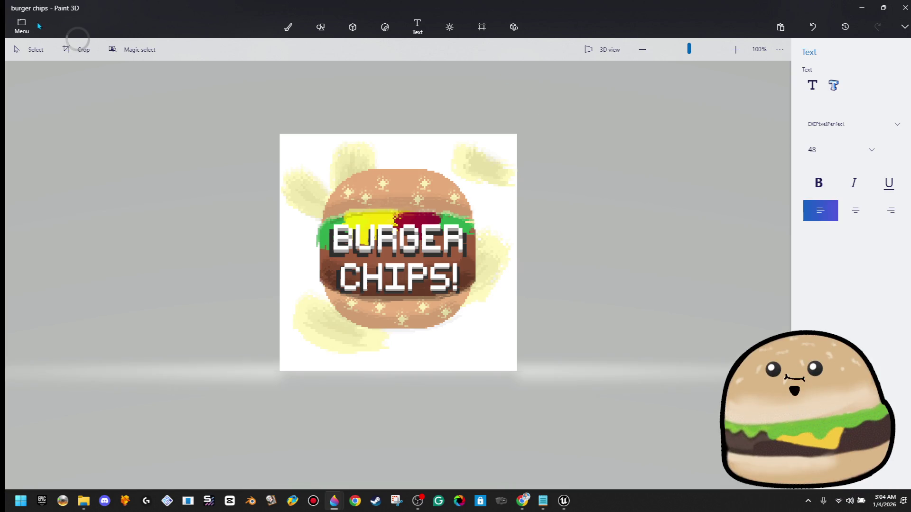
{"action": "left_click", "coordinate": [39, 26]}
Export a copy as an image with a transparent background.
{"action": "left_click", "coordinate": [69, 151]}
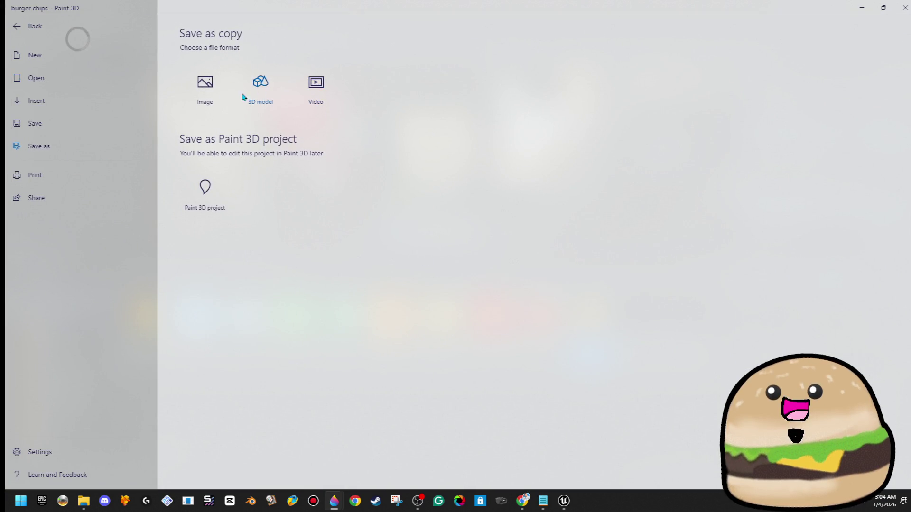
{"action": "left_click", "coordinate": [194, 84]}
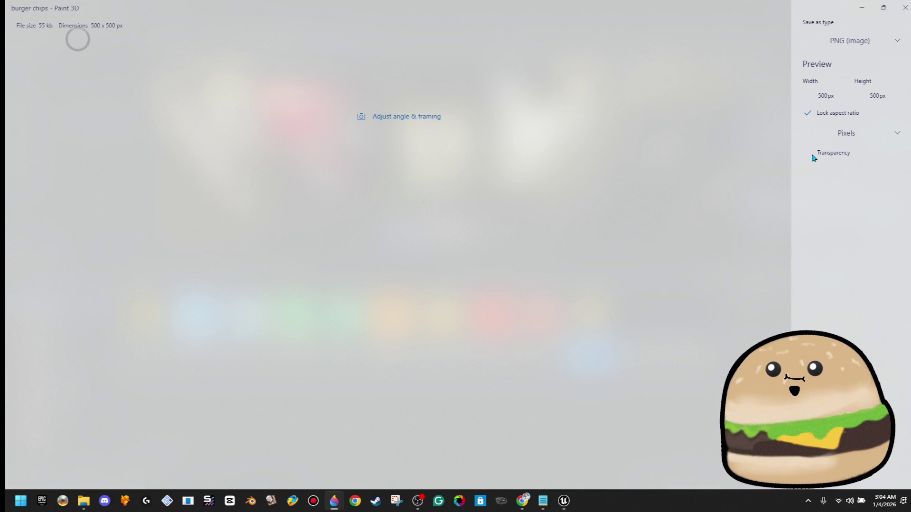
{"action": "left_click", "coordinate": [809, 154]}
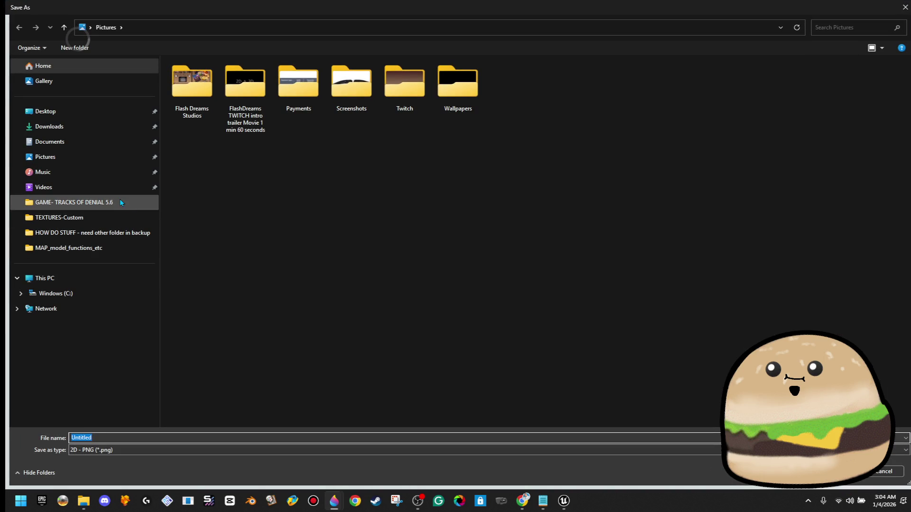
Save it as 'nitburger' in GAME- TRACKS OF DENIAL 5.6 > Content > TEXTURES-Custom, then minimize Paint 3D.
{"action": "left_click", "coordinate": [120, 201]}
{"action": "left_click", "coordinate": [202, 27]}
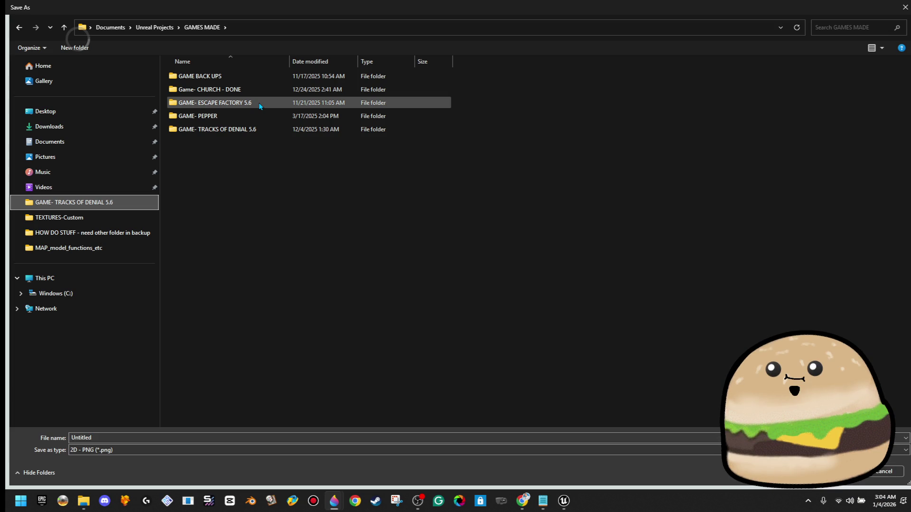
{"action": "double_click", "coordinate": [257, 128]}
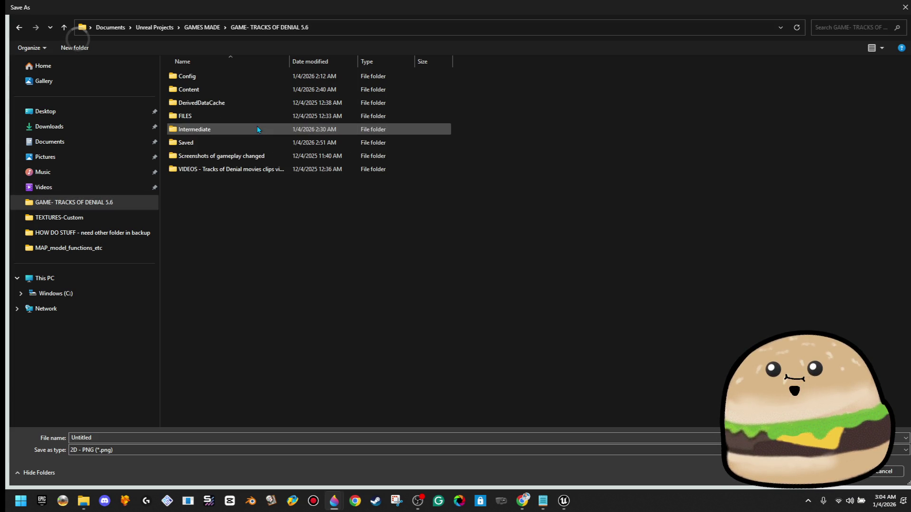
{"action": "double_click", "coordinate": [254, 90]}
{"action": "scroll", "coordinate": [263, 297], "scroll_direction": "down", "scroll_amount": 3}
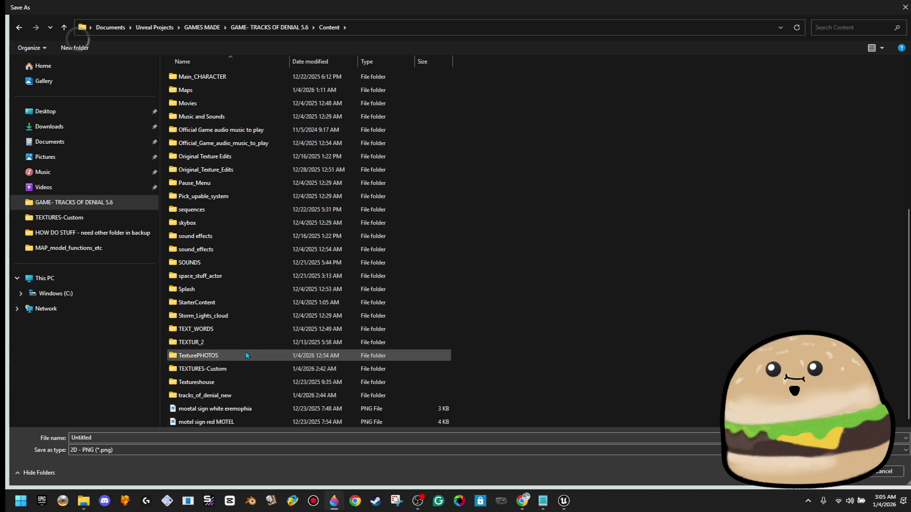
{"action": "double_click", "coordinate": [240, 370]}
{"action": "double_click", "coordinate": [133, 438]}
{"action": "type", "text": "nithrt"}
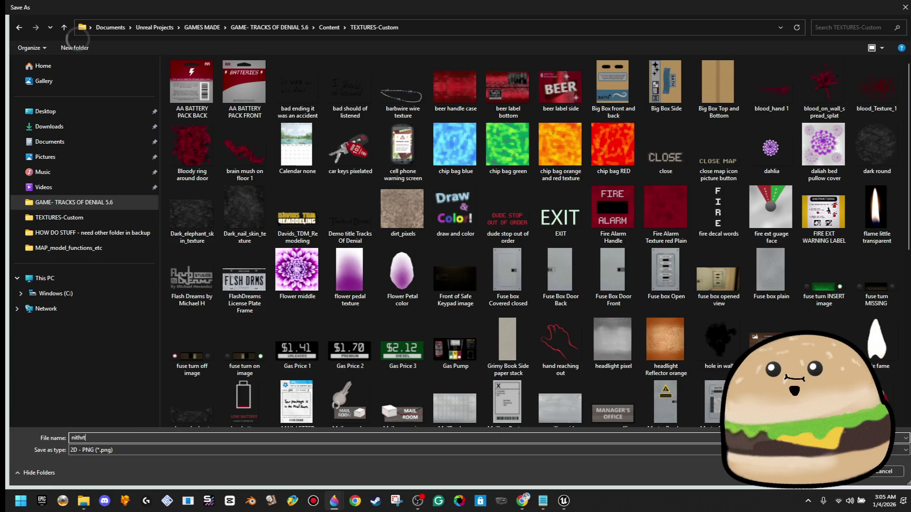
{"action": "type", "text": "burger chips cover fr"}
{"action": "key", "text": "Return"}
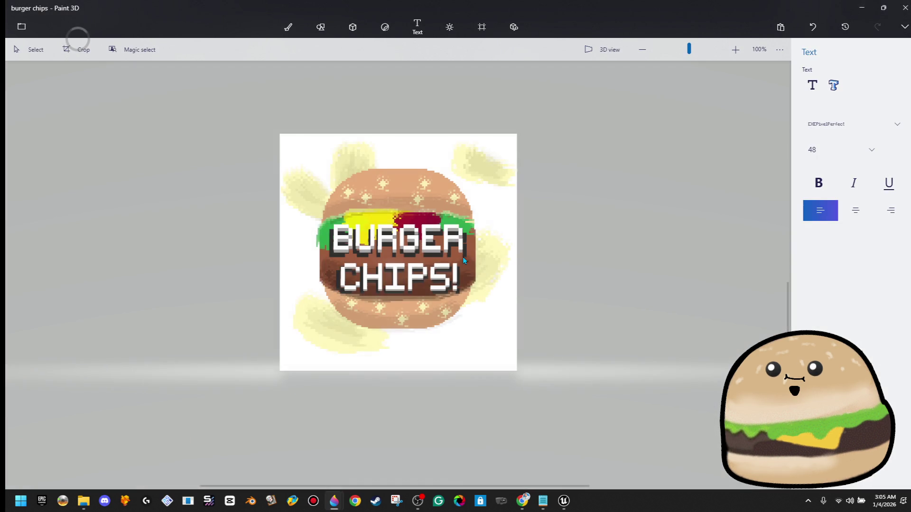
{"action": "left_click", "coordinate": [866, 14]}
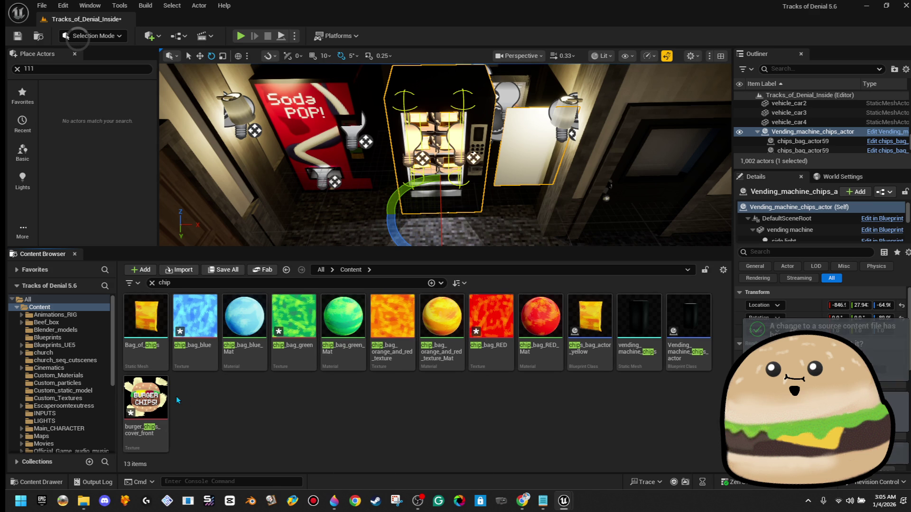
Add a Plane component in the chips_bag_actor_yellow Blueprint, then hide its editor.
{"action": "double_click", "coordinate": [572, 331]}
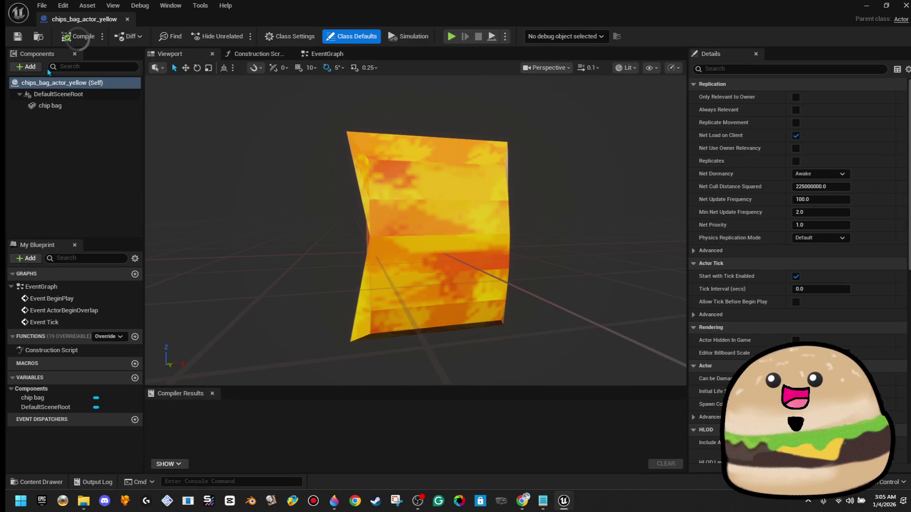
{"action": "left_click", "coordinate": [29, 67]}
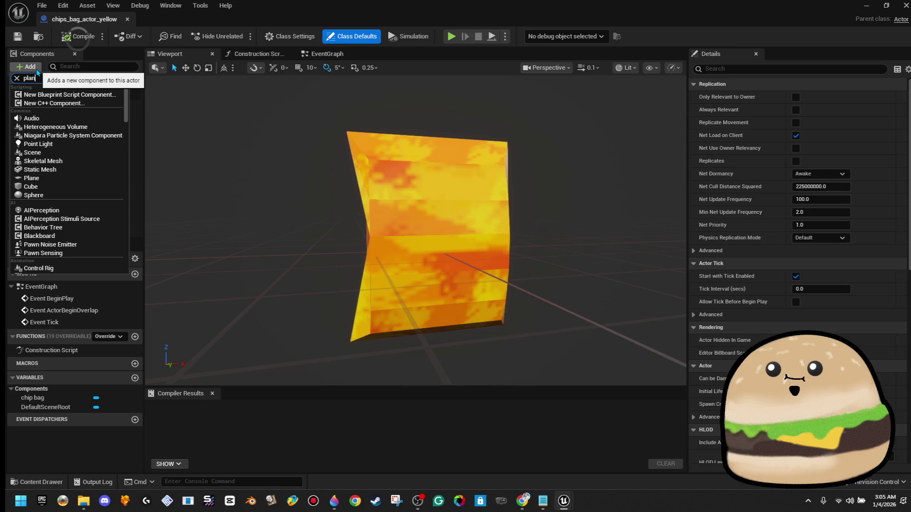
{"action": "type", "text": "plan"}
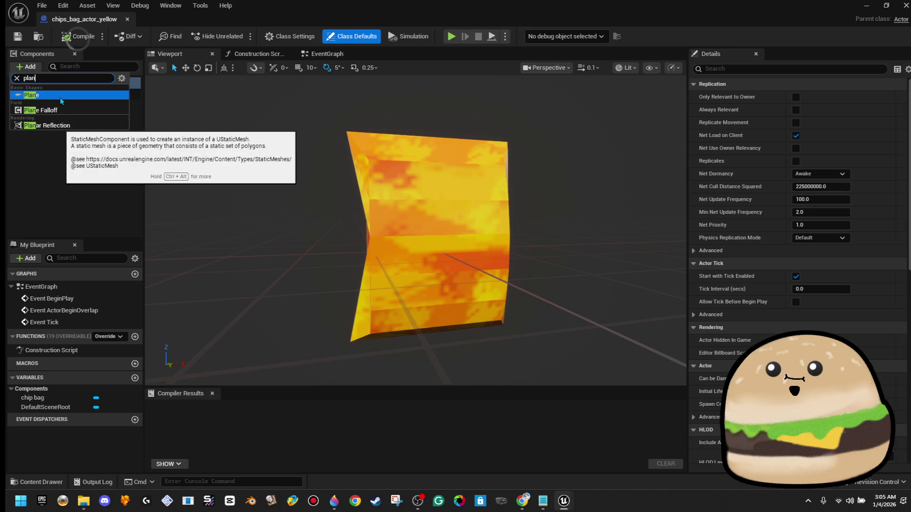
{"action": "left_click", "coordinate": [60, 96]}
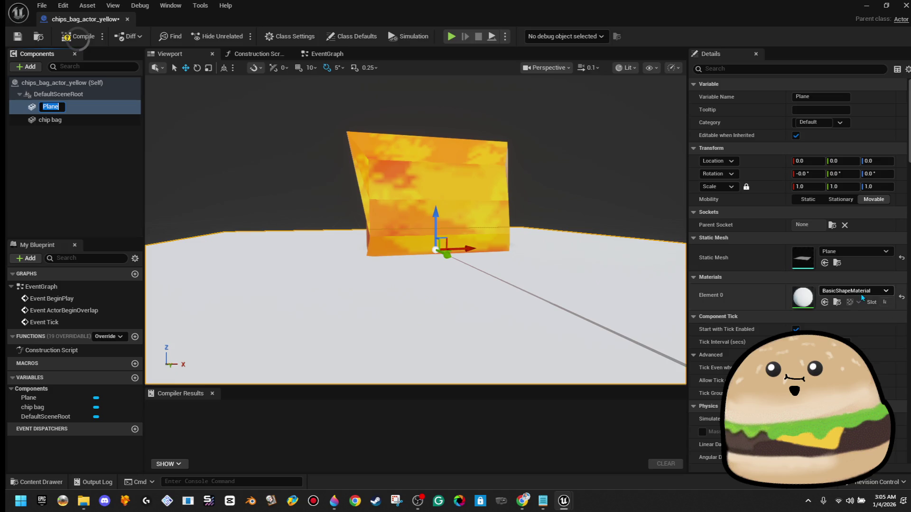
{"action": "mouse_move", "coordinate": [722, 11]}
{"action": "left_mouse_down"}
{"action": "mouse_move", "coordinate": [702, 42]}
{"action": "mouse_move", "coordinate": [721, 86]}
{"action": "left_mouse_up"}
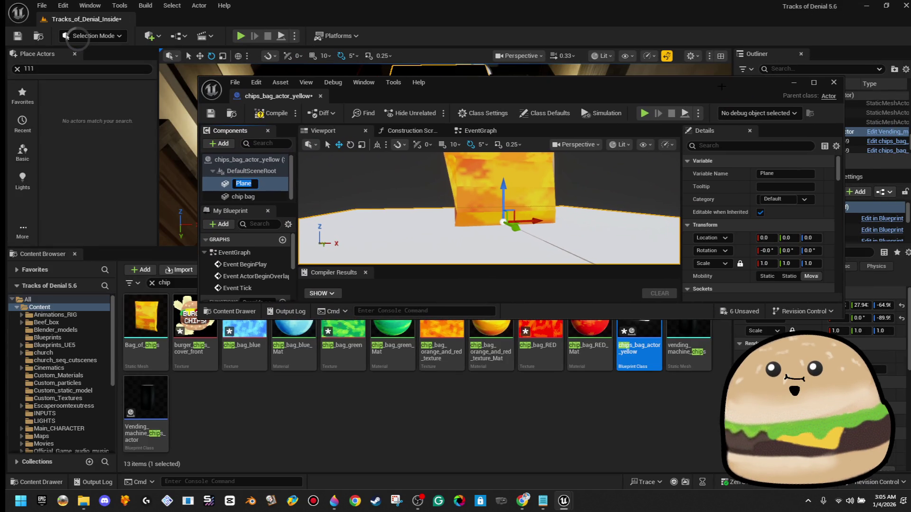
{"action": "left_click", "coordinate": [793, 83]}
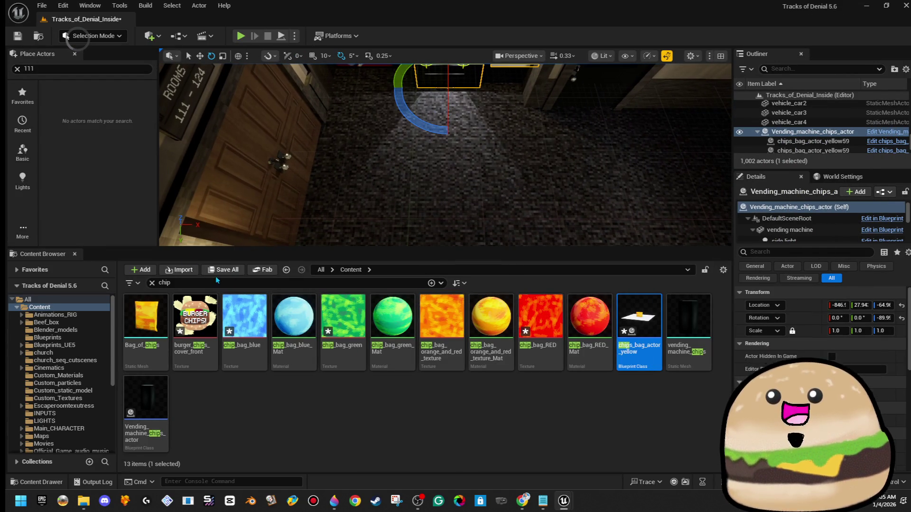
Drop the cover texture on a temporary cube to create burger_chips_cover_front_Mat, then delete the cube.
{"action": "left_click", "coordinate": [23, 229]}
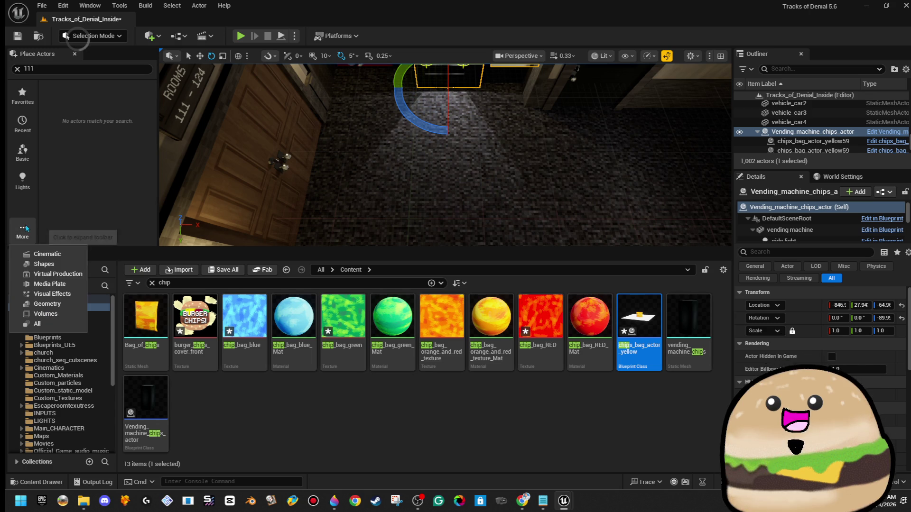
{"action": "left_click", "coordinate": [43, 264]}
{"action": "mouse_move", "coordinate": [83, 100]}
{"action": "left_mouse_down"}
{"action": "mouse_move", "coordinate": [418, 166]}
{"action": "mouse_move", "coordinate": [450, 188]}
{"action": "left_mouse_up"}
{"action": "left_click_drag", "start_coordinate": [199, 329], "coordinate": [448, 195]}
{"action": "key", "text": "Delete"}
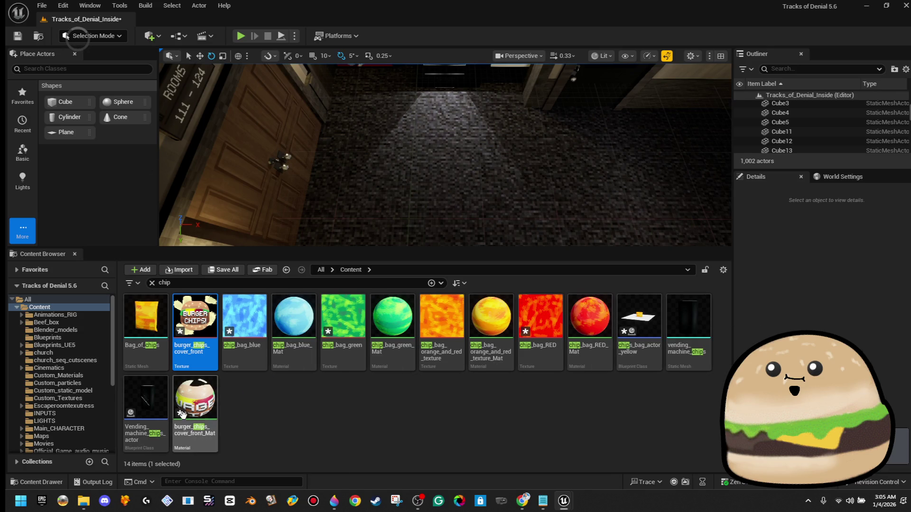
Reopen the chips_bag_actor_yellow Blueprint editor full screen.
{"action": "left_click", "coordinate": [346, 419]}
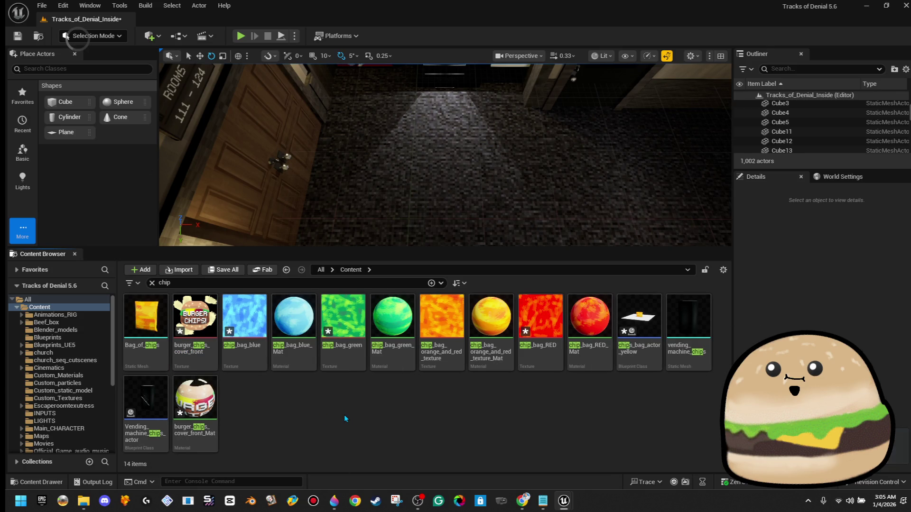
{"action": "left_click", "coordinate": [634, 317]}
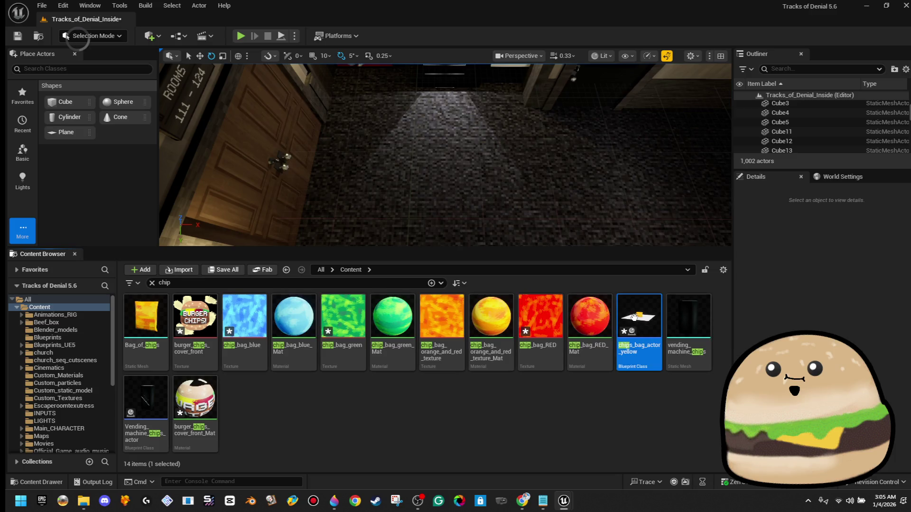
{"action": "double_click", "coordinate": [633, 317]}
{"action": "double_click", "coordinate": [690, 86]}
Apply burger_chips_cover_front_Mat to the Plane.
{"action": "left_click", "coordinate": [845, 291]}
{"action": "type", "text": "n"}
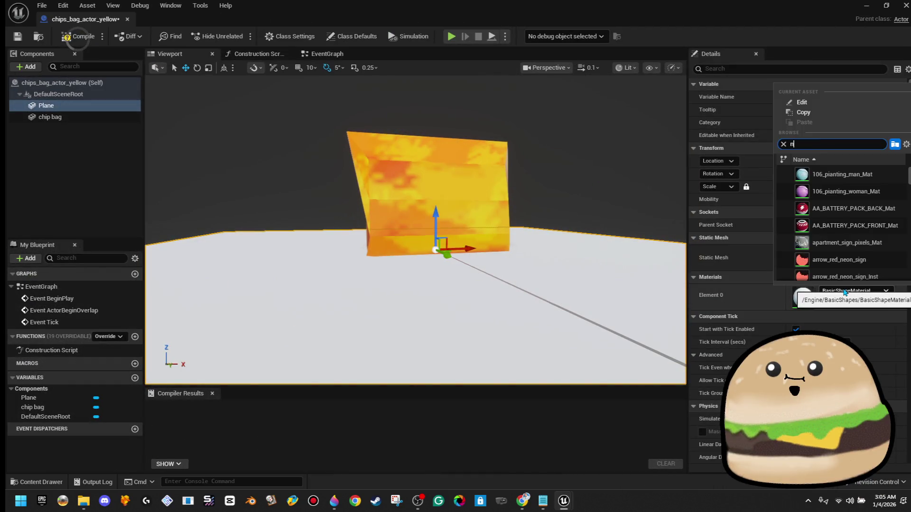
{"action": "left_click", "coordinate": [602, 260]}
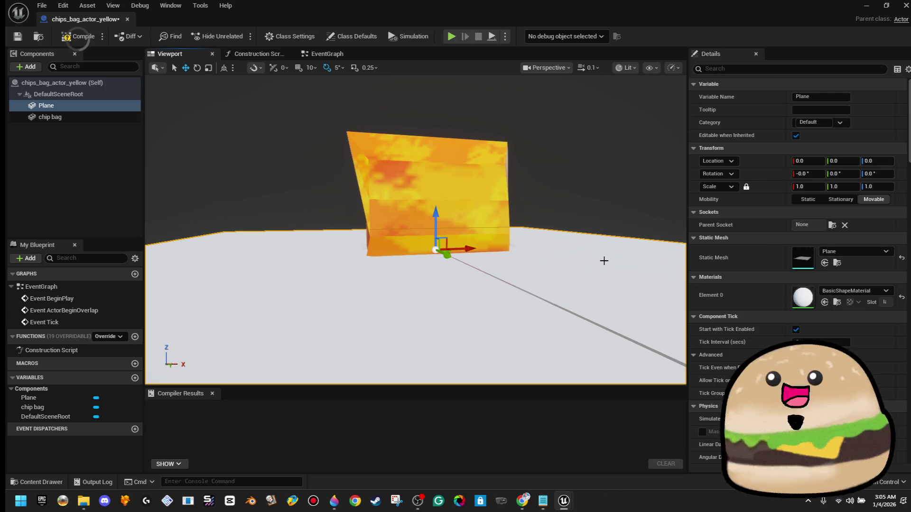
{"action": "left_click", "coordinate": [858, 291]}
{"action": "type", "text": "burger"}
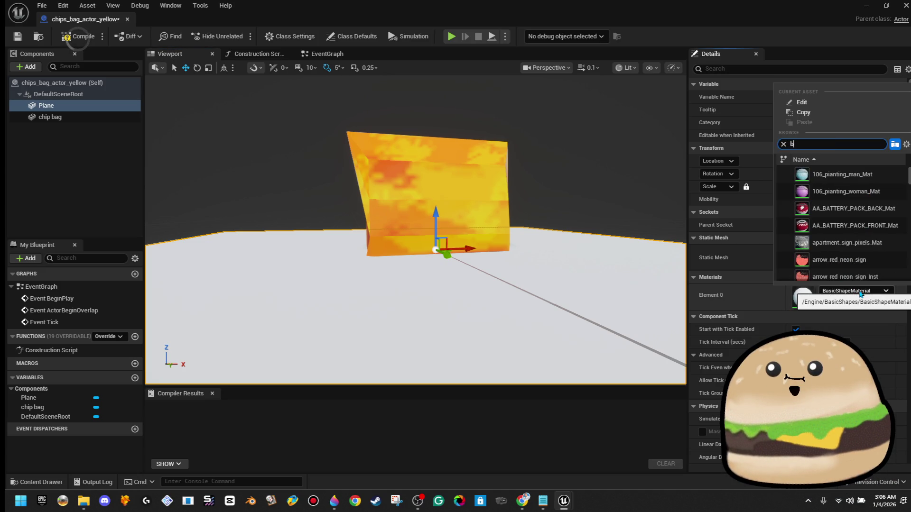
{"action": "left_click", "coordinate": [864, 179]}
Shrink the Plane, stand it upright at 85 degrees, and move it onto the bag front.
{"action": "left_click_drag", "start_coordinate": [517, 199], "coordinate": [514, 237]}
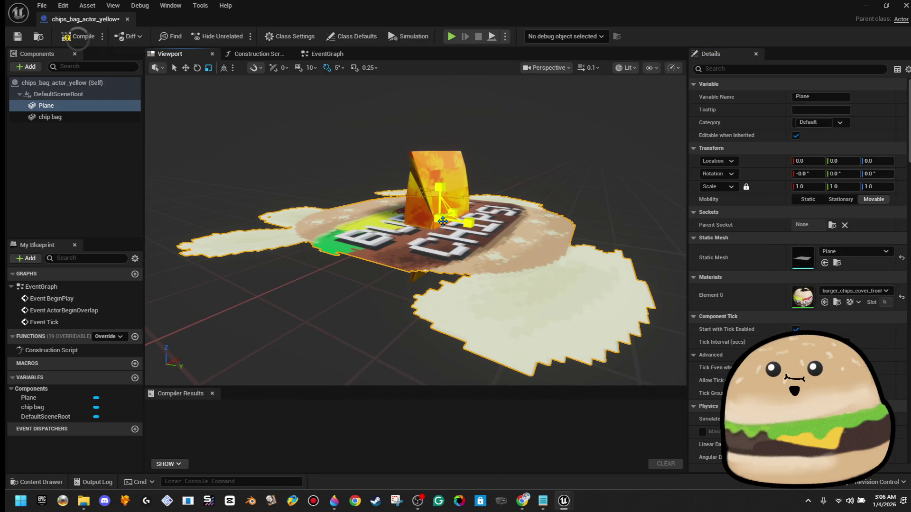
{"action": "left_click_drag", "start_coordinate": [445, 223], "coordinate": [427, 240]}
{"action": "key", "text": "e"}
{"action": "mouse_move", "coordinate": [467, 177]}
{"action": "left_mouse_down"}
{"action": "mouse_move", "coordinate": [481, 180]}
{"action": "mouse_move", "coordinate": [496, 217]}
{"action": "left_mouse_up"}
{"action": "key", "text": "w"}
{"action": "scroll", "coordinate": [492, 208], "scroll_direction": "up", "scroll_amount": 5}
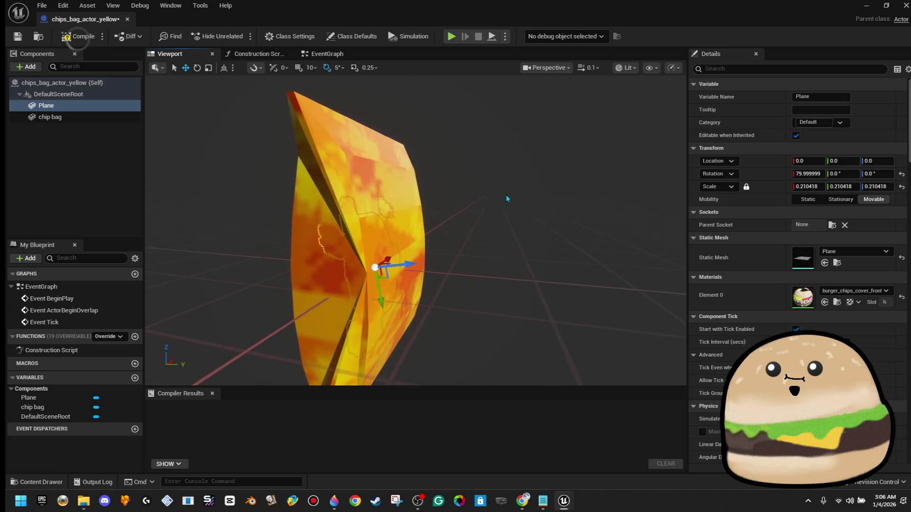
{"action": "left_click_drag", "start_coordinate": [419, 263], "coordinate": [429, 230]}
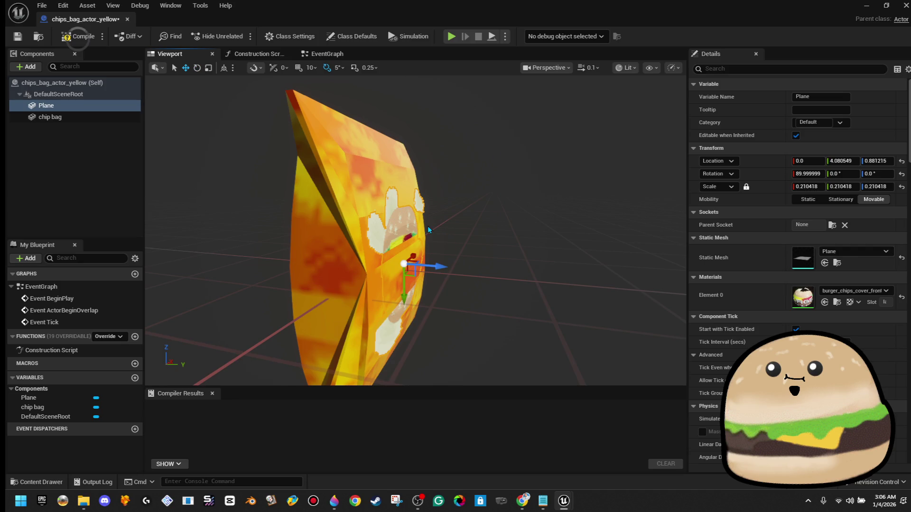
{"action": "left_click_drag", "start_coordinate": [400, 282], "coordinate": [401, 242]}
{"action": "key", "text": "e"}
{"action": "mouse_move", "coordinate": [442, 205]}
{"action": "left_mouse_down"}
{"action": "mouse_move", "coordinate": [444, 214]}
{"action": "mouse_move", "coordinate": [408, 228]}
{"action": "mouse_move", "coordinate": [389, 225]}
{"action": "mouse_move", "coordinate": [389, 209]}
{"action": "left_mouse_up"}
Lower the Plane further down the bag front, undoing a sideways nudge.
{"action": "left_click_drag", "start_coordinate": [475, 199], "coordinate": [494, 196]}
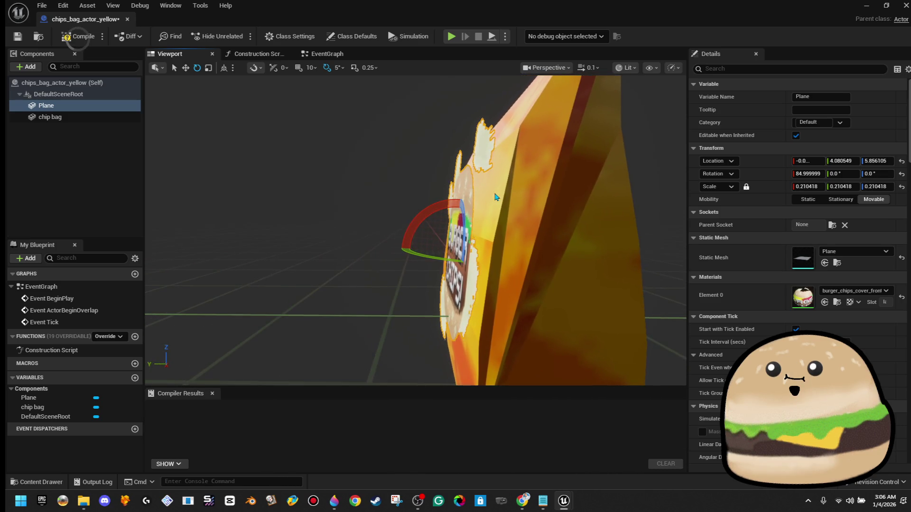
{"action": "left_click_drag", "start_coordinate": [441, 264], "coordinate": [441, 284]}
{"action": "key", "text": "f"}
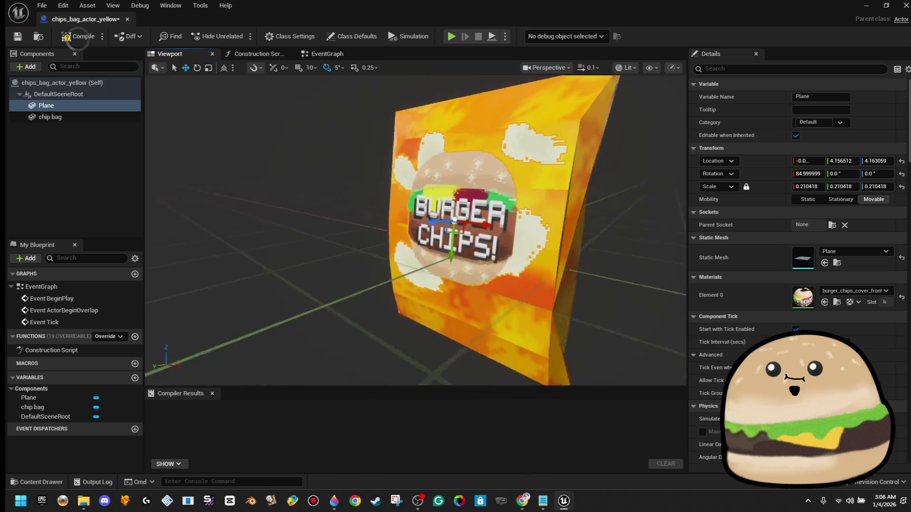
{"action": "scroll", "coordinate": [416, 231], "scroll_direction": "down", "scroll_amount": 5}
{"action": "scroll", "coordinate": [415, 231], "scroll_direction": "up", "scroll_amount": 4}
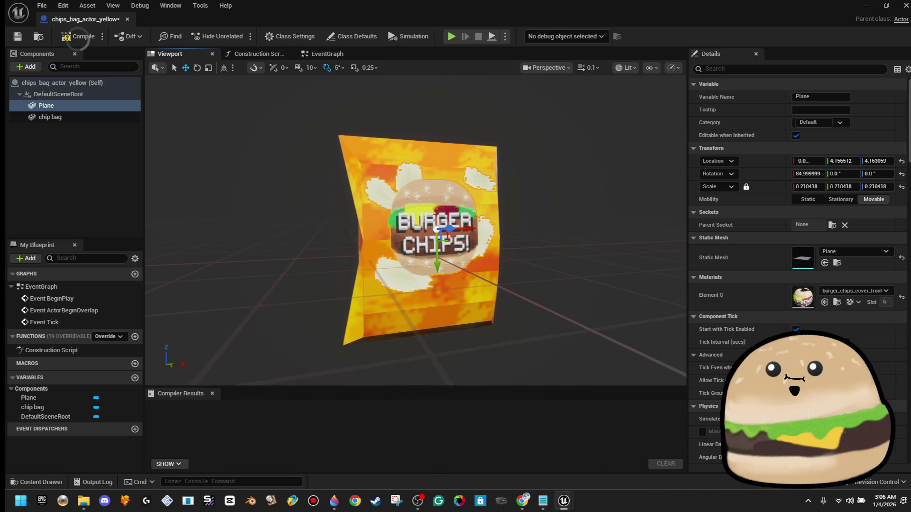
{"action": "left_click_drag", "start_coordinate": [434, 263], "coordinate": [481, 294]}
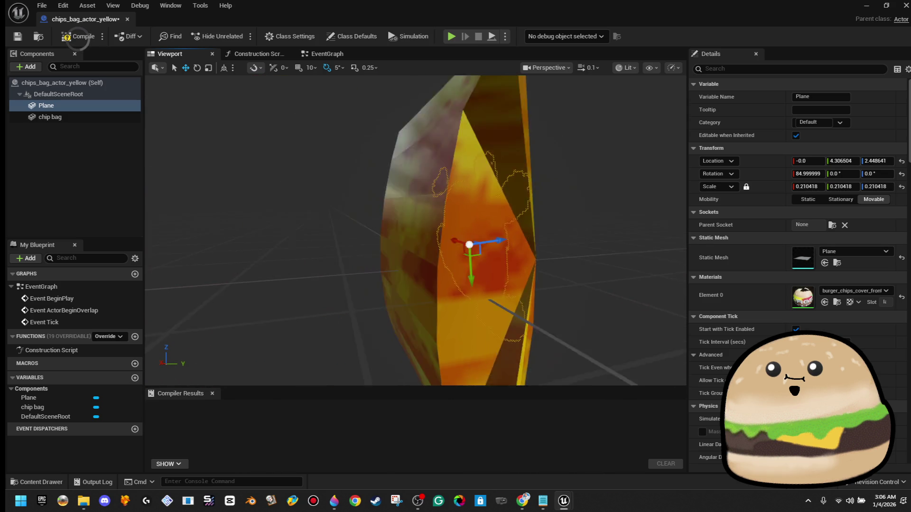
{"action": "left_click_drag", "start_coordinate": [528, 243], "coordinate": [454, 268]}
{"action": "key", "text": "ctrl+z"}
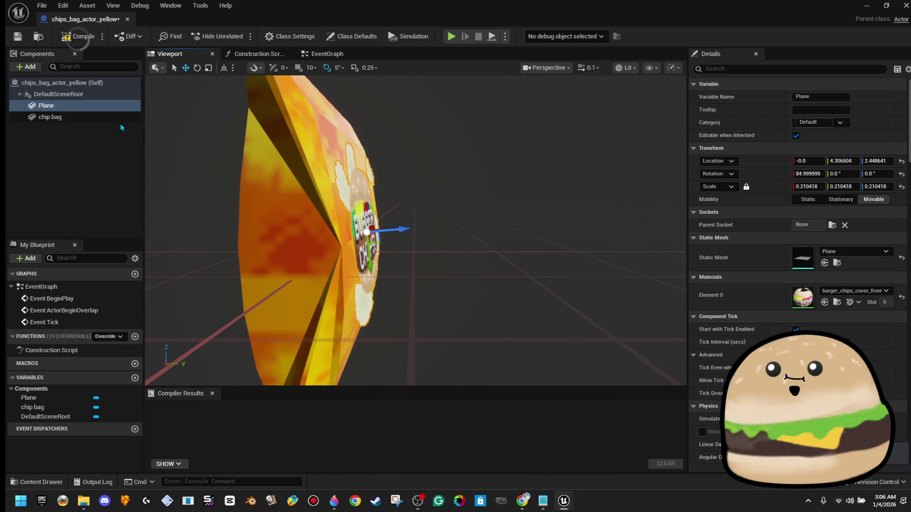
Rename the Plane component to 'burger chips cover'.
{"action": "right_click", "coordinate": [88, 110]}
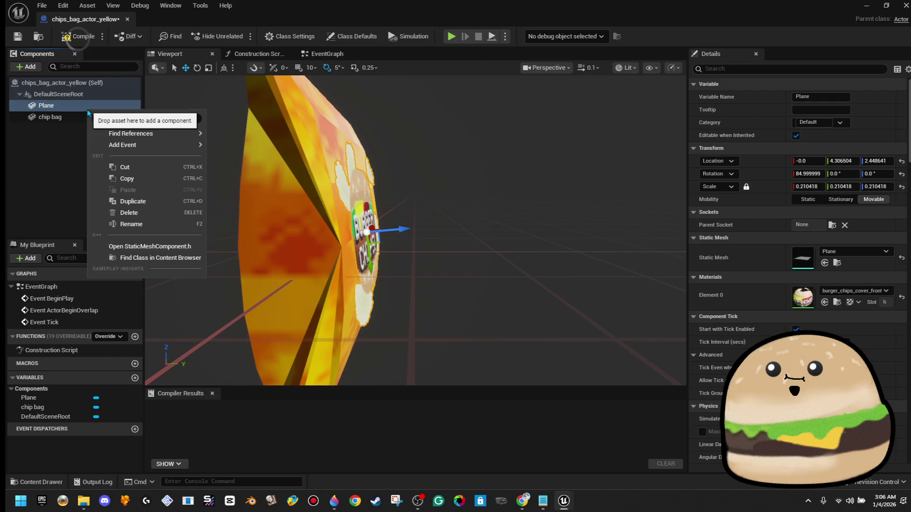
{"action": "left_click", "coordinate": [155, 229]}
{"action": "type", "text": "burger chips cove"}
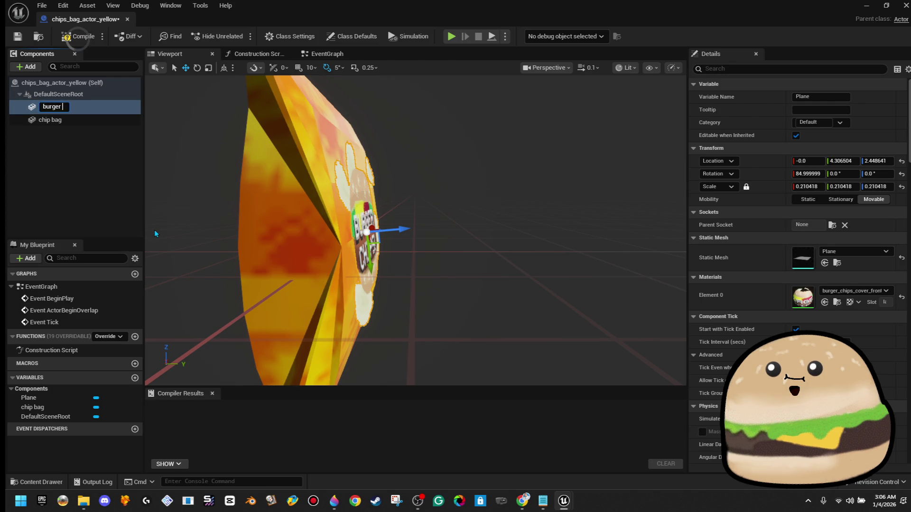
{"action": "type", "text": "r"}
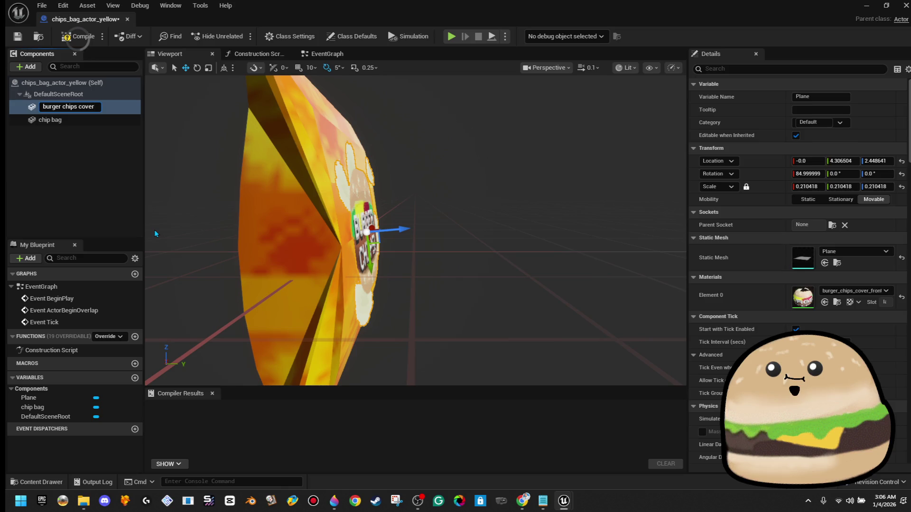
{"action": "key", "text": "Return"}
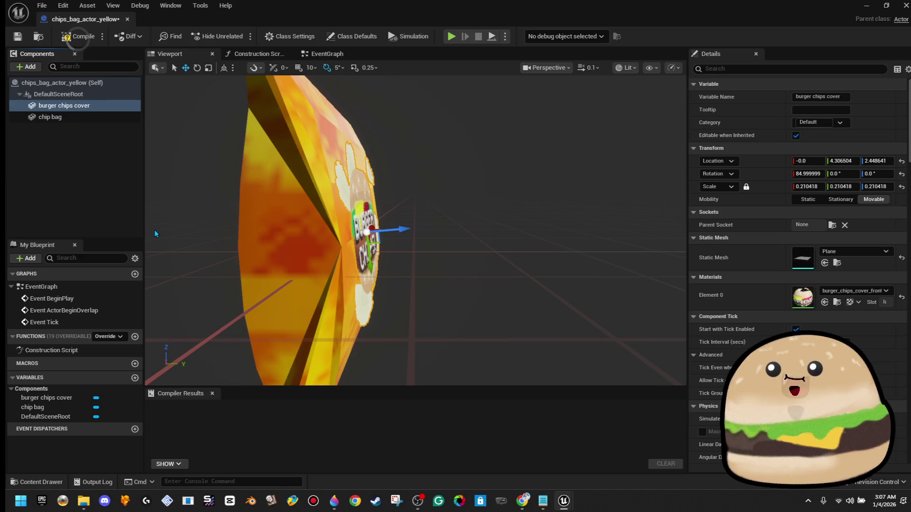
Slide the burger chips cover into its final spot on the bag front.
{"action": "left_click_drag", "start_coordinate": [400, 228], "coordinate": [401, 228]}
{"action": "mouse_move", "coordinate": [451, 216]}
{"action": "left_mouse_down"}
{"action": "mouse_move", "coordinate": [445, 199]}
{"action": "mouse_move", "coordinate": [453, 215]}
{"action": "left_mouse_up"}
{"action": "scroll", "coordinate": [454, 215], "scroll_direction": "up", "scroll_amount": 2}
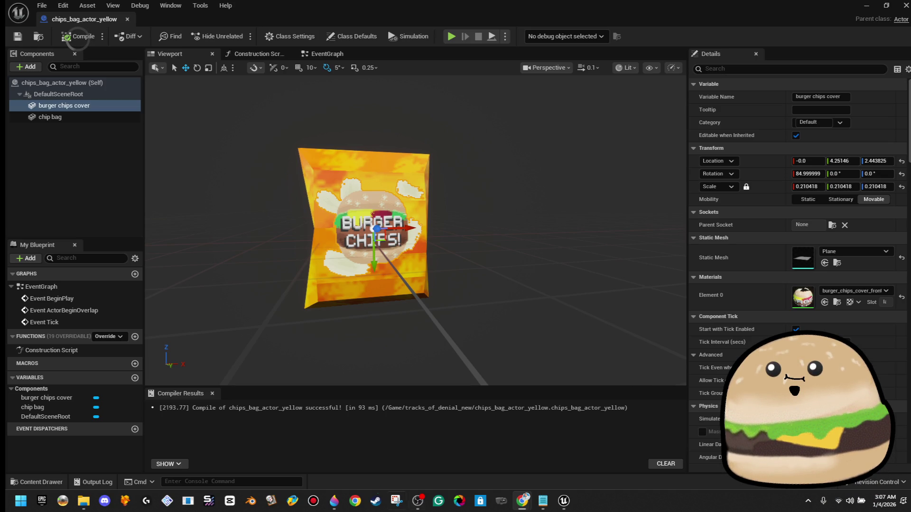
{"action": "mouse_move", "coordinate": [559, 502]}
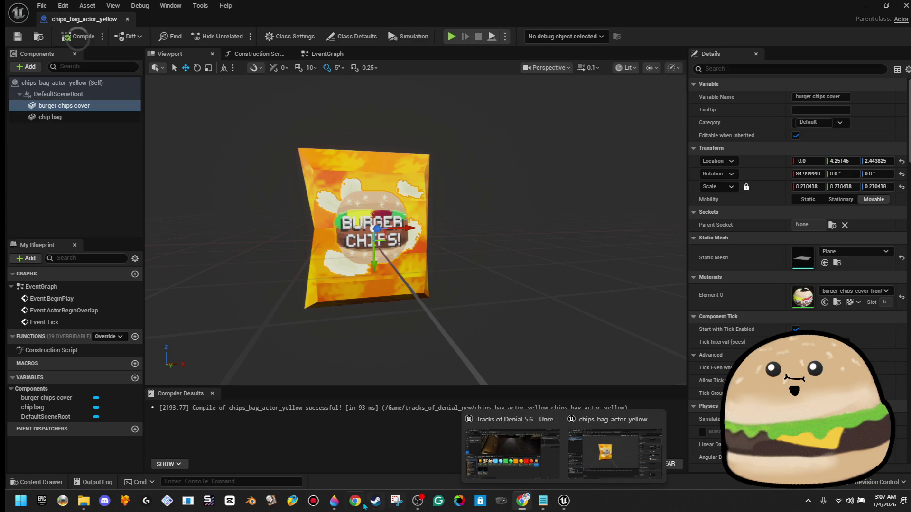
Return to Paint 3D and start a new blank canvas.
{"action": "mouse_move", "coordinate": [340, 507]}
{"action": "left_click", "coordinate": [382, 479]}
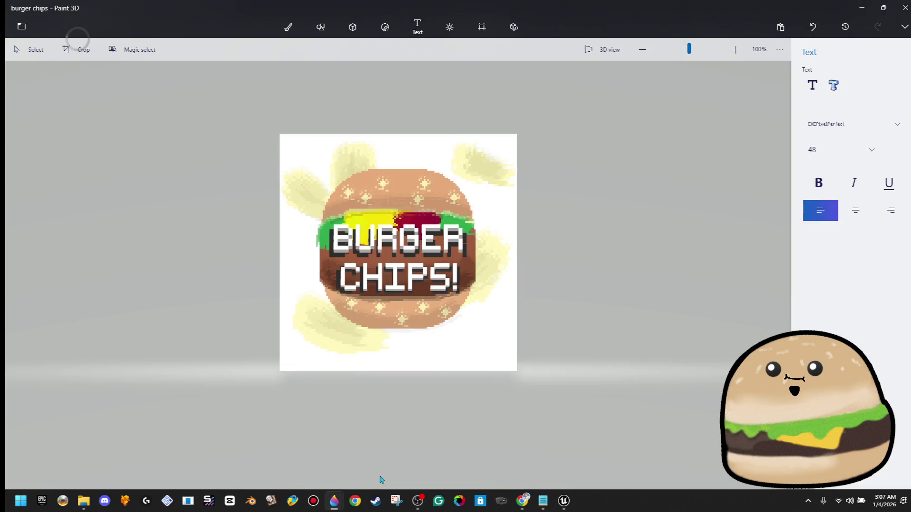
{"action": "left_click", "coordinate": [21, 27]}
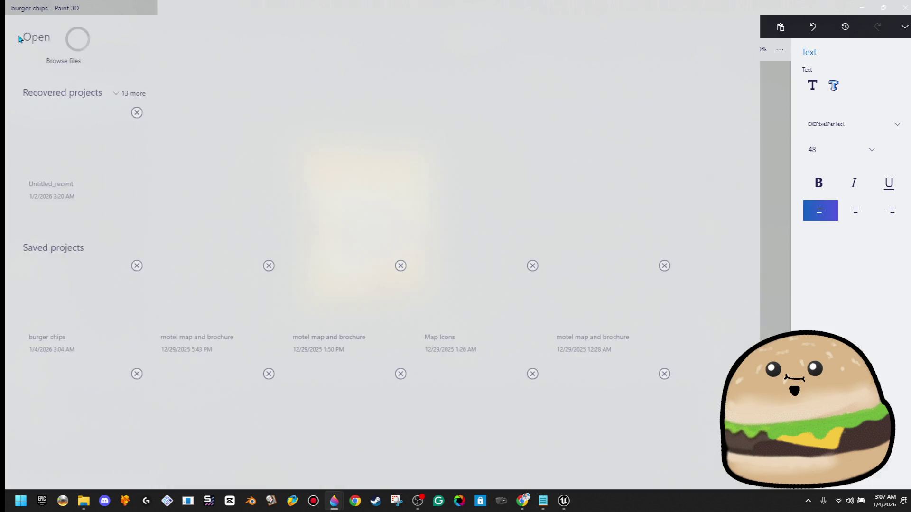
{"action": "left_click", "coordinate": [42, 60]}
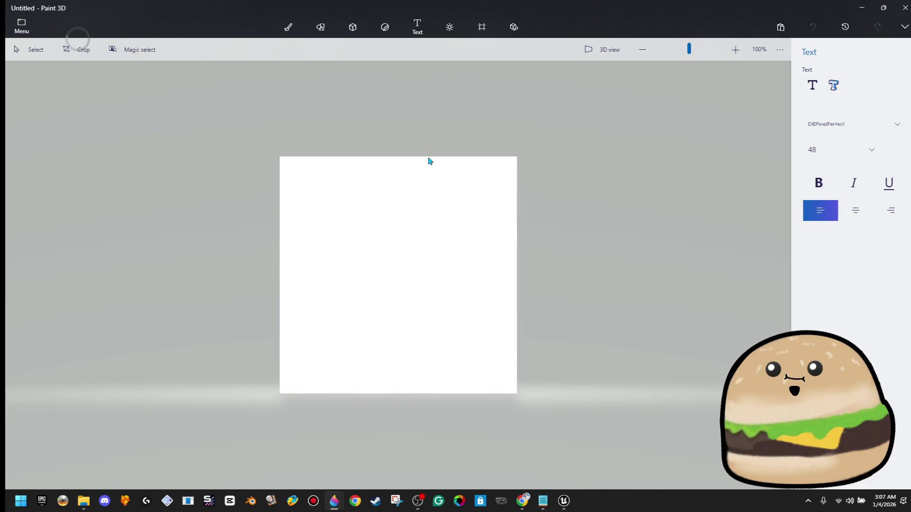
Paste the Nutrition Facts image and enlarge it to 190×458 px along the right edge.
{"action": "left_click", "coordinate": [20, 500]}
{"action": "type", "text": "sn"}
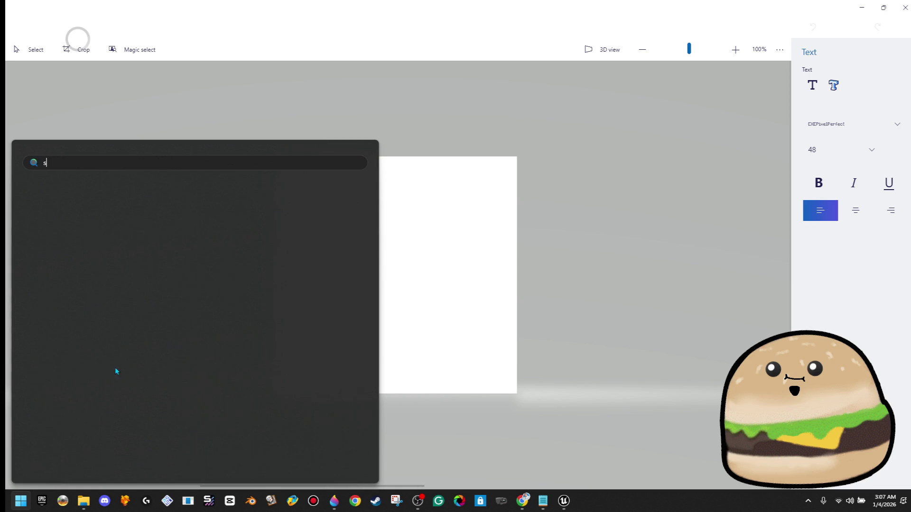
{"action": "key", "text": "Escape"}
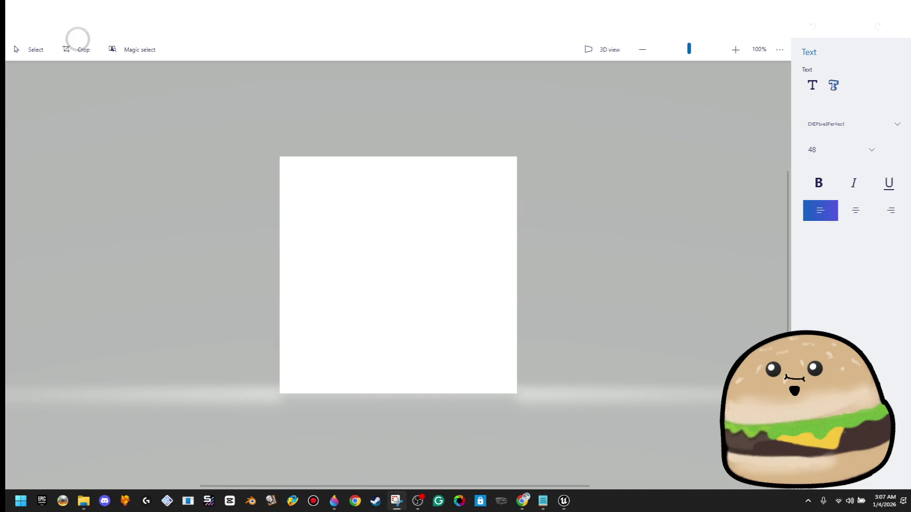
{"action": "key", "text": "ctrl+v"}
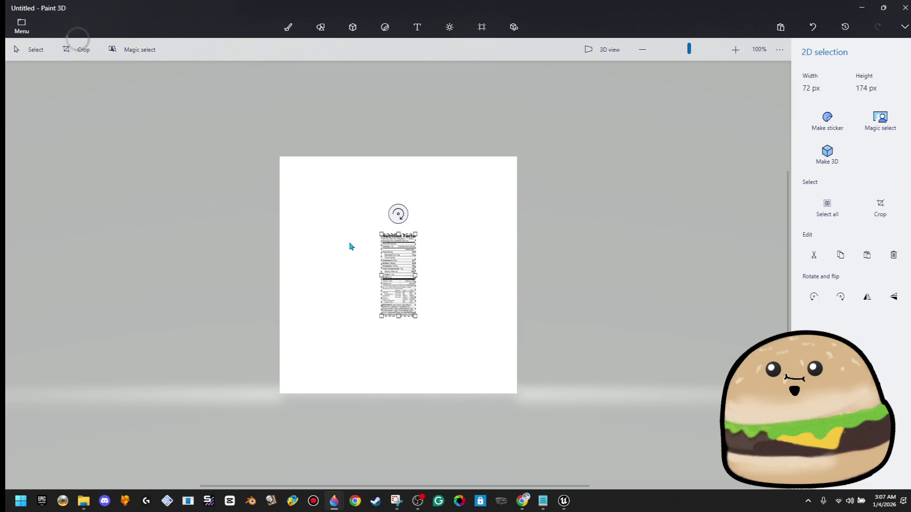
{"action": "mouse_move", "coordinate": [404, 258]}
{"action": "left_mouse_down"}
{"action": "mouse_move", "coordinate": [363, 300]}
{"action": "mouse_move", "coordinate": [437, 224]}
{"action": "mouse_move", "coordinate": [400, 268]}
{"action": "mouse_move", "coordinate": [443, 268]}
{"action": "mouse_move", "coordinate": [484, 234]}
{"action": "left_mouse_up"}
{"action": "left_click_drag", "start_coordinate": [445, 324], "coordinate": [424, 362]}
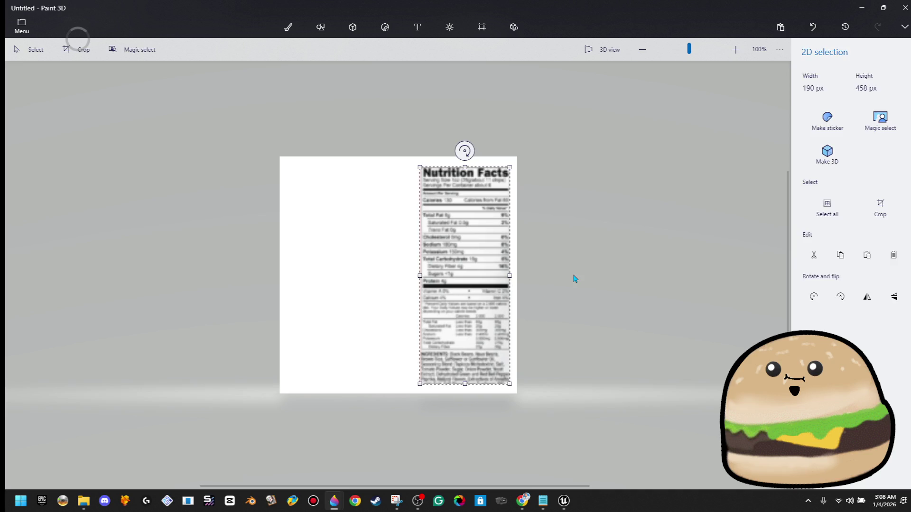
{"action": "key", "text": "t"}
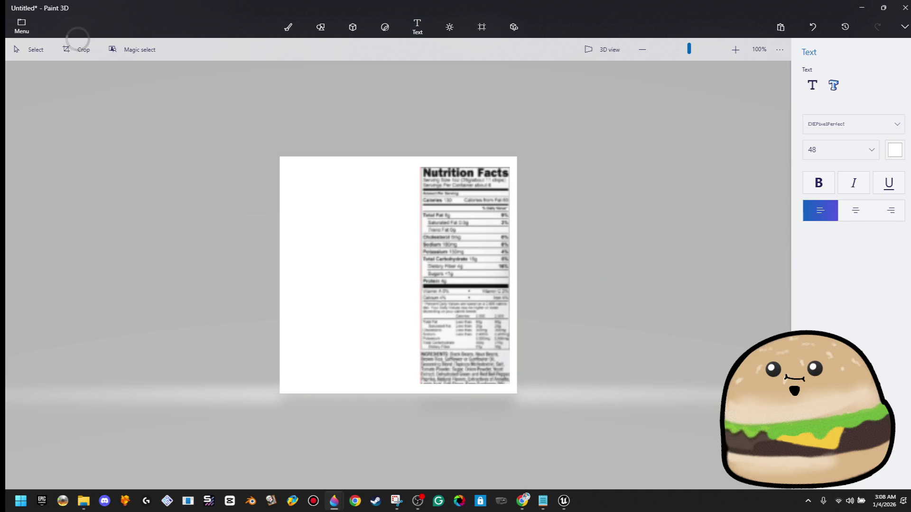
Create a grey 3D text box starting 'Omg these' and shape it into a left column.
{"action": "left_click", "coordinate": [833, 85]}
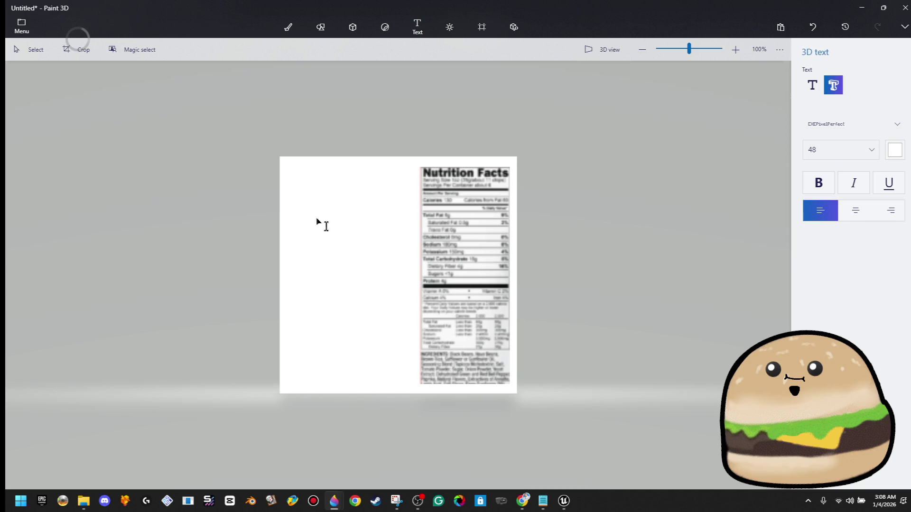
{"action": "left_click", "coordinate": [291, 173]}
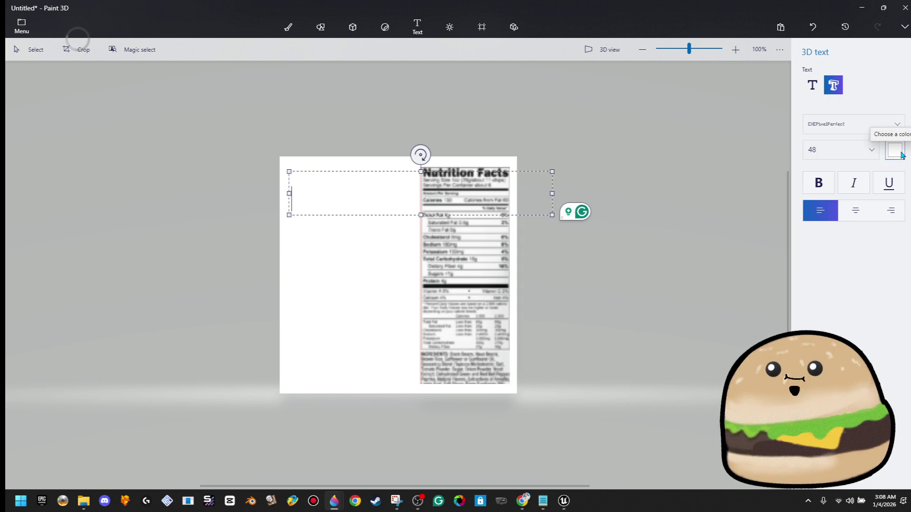
{"action": "left_click", "coordinate": [901, 154]}
{"action": "left_click", "coordinate": [818, 181]}
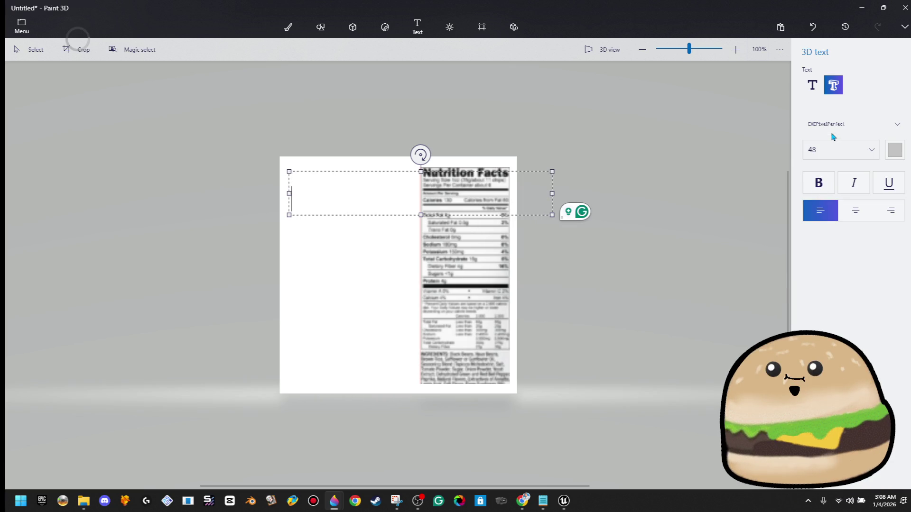
{"action": "type", "text": "Omg these"}
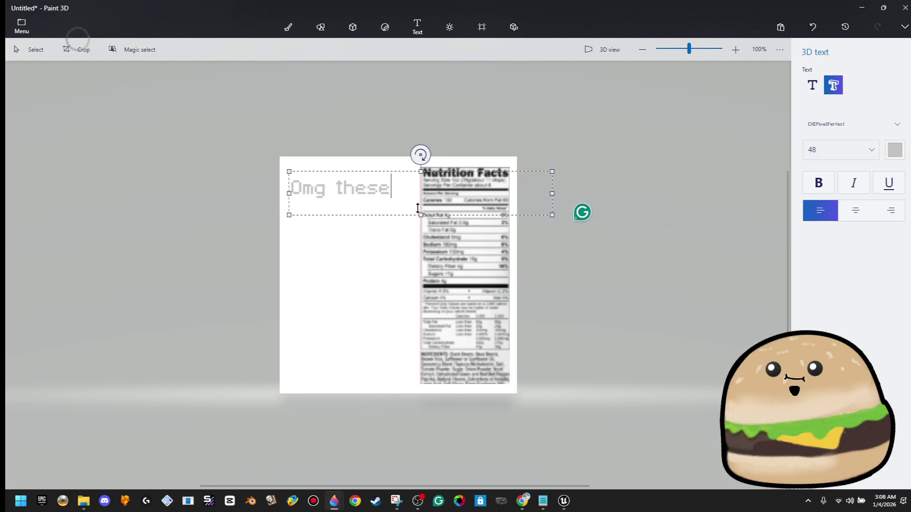
{"action": "left_click_drag", "start_coordinate": [551, 215], "coordinate": [413, 380]}
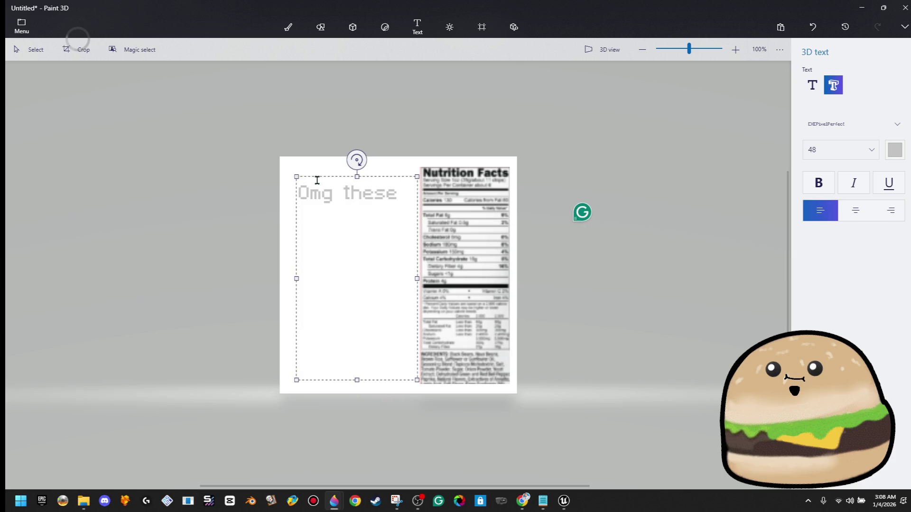
{"action": "left_click_drag", "start_coordinate": [318, 177], "coordinate": [300, 155]}
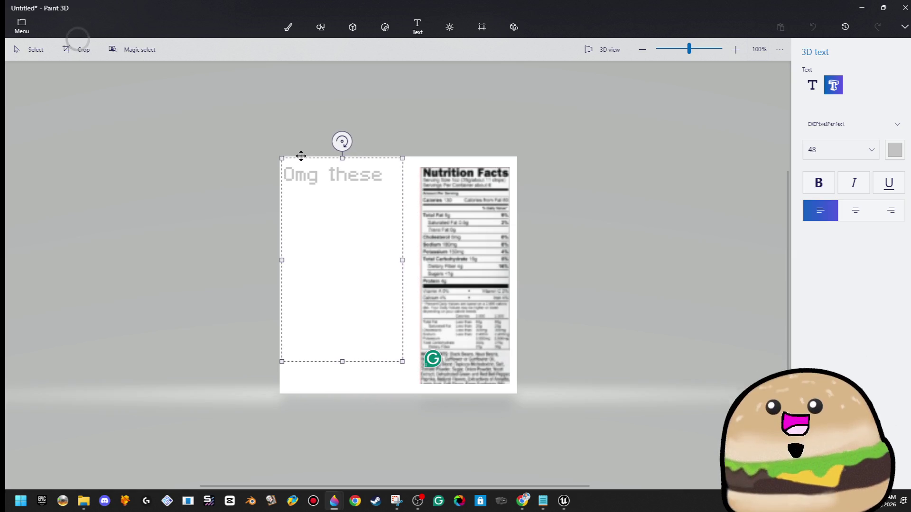
{"action": "mouse_move", "coordinate": [402, 361]}
{"action": "left_mouse_down"}
{"action": "mouse_move", "coordinate": [406, 389]}
{"action": "mouse_move", "coordinate": [416, 386]}
{"action": "left_mouse_up"}
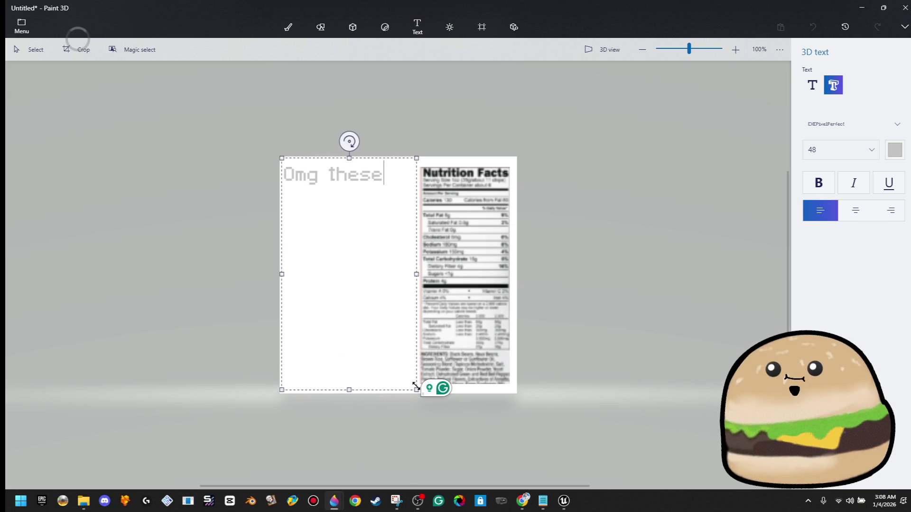
Type the rest of the slogan praising the chips, ending with 'That's crazy!'.
{"action": "type", "text": "chips "}
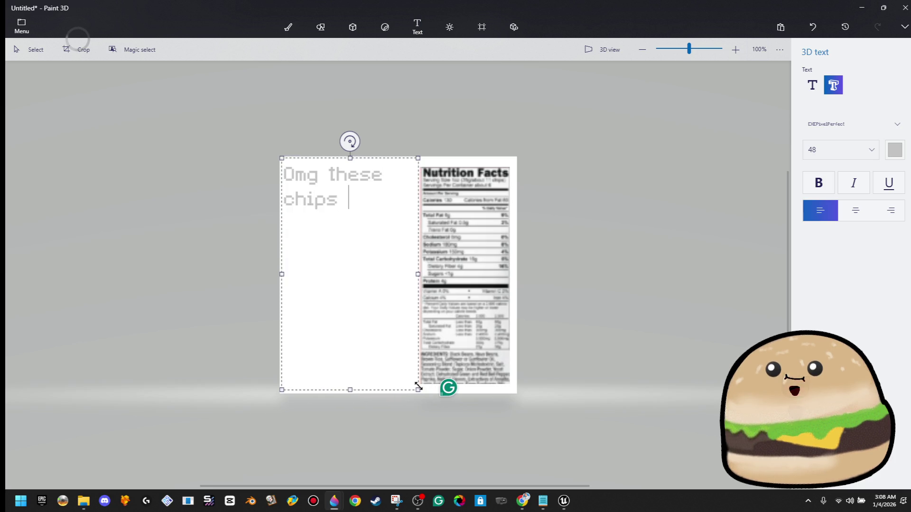
{"action": "type", "text": "are the best c"}
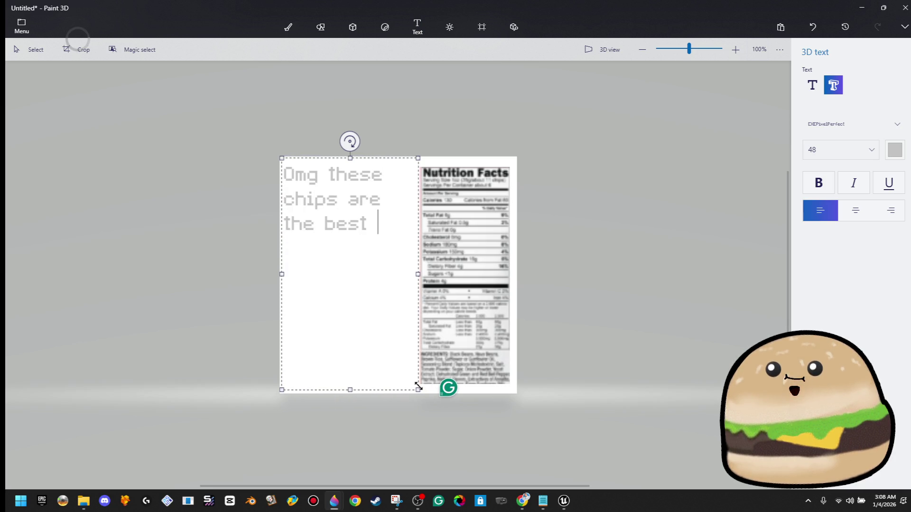
{"action": "type", "text": "hips in the wo"}
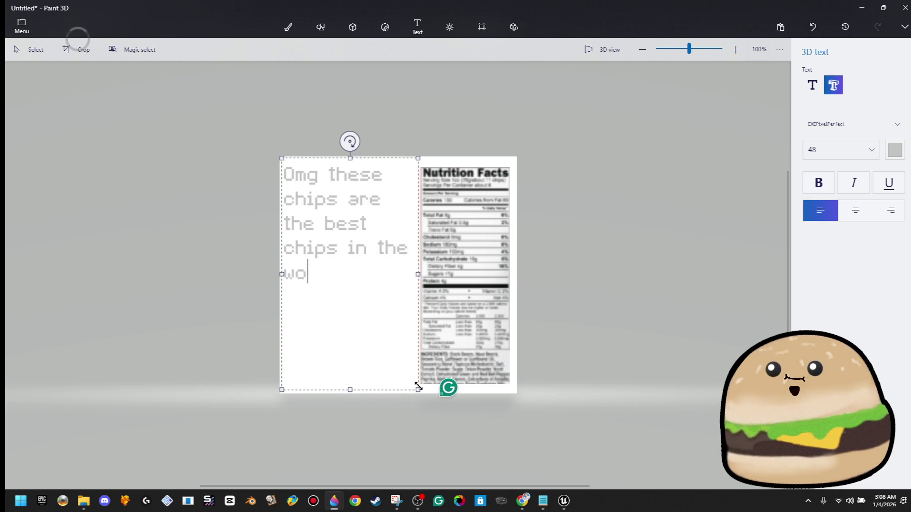
{"action": "type", "text": "rld! Good lord "}
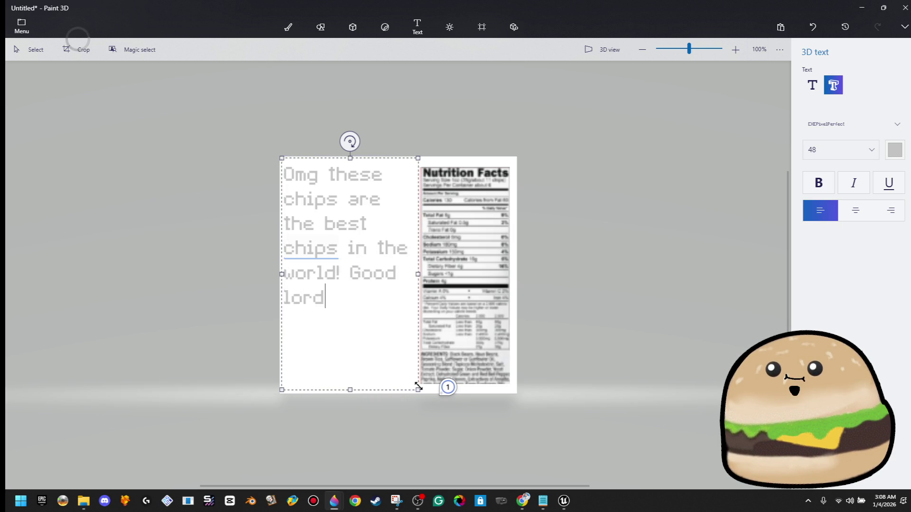
{"action": "type", "text": "I need"}
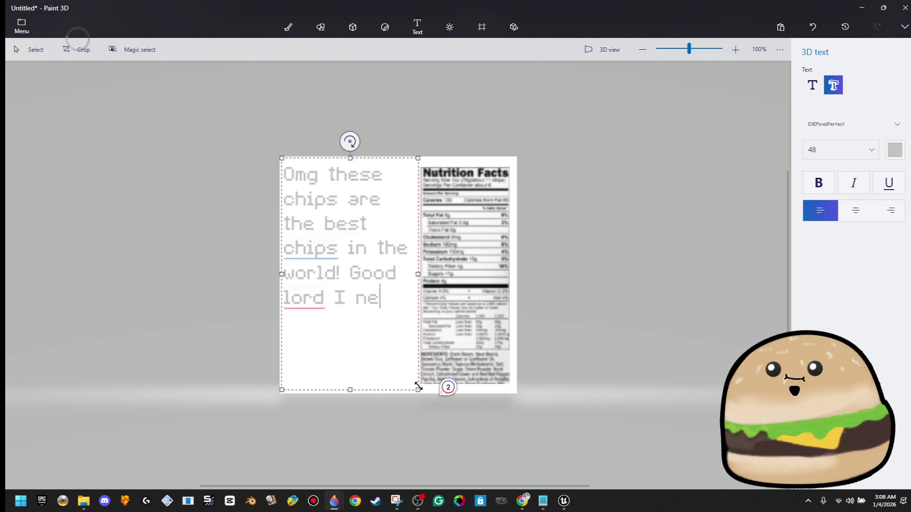
{"action": "key", "text": "BackSpace"}
{"action": "key", "text": "BackSpace"}
{"action": "key", "text": "BackSpace"}
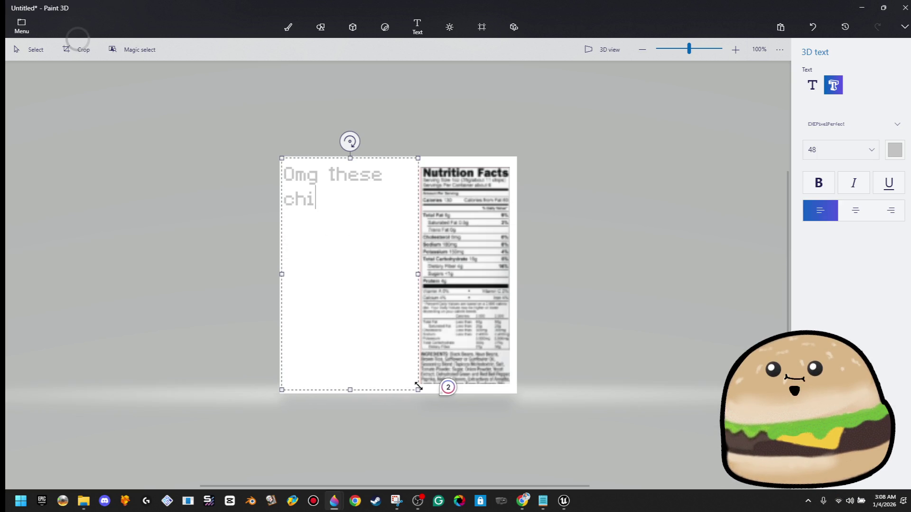
{"action": "type", "text": "Thes"}
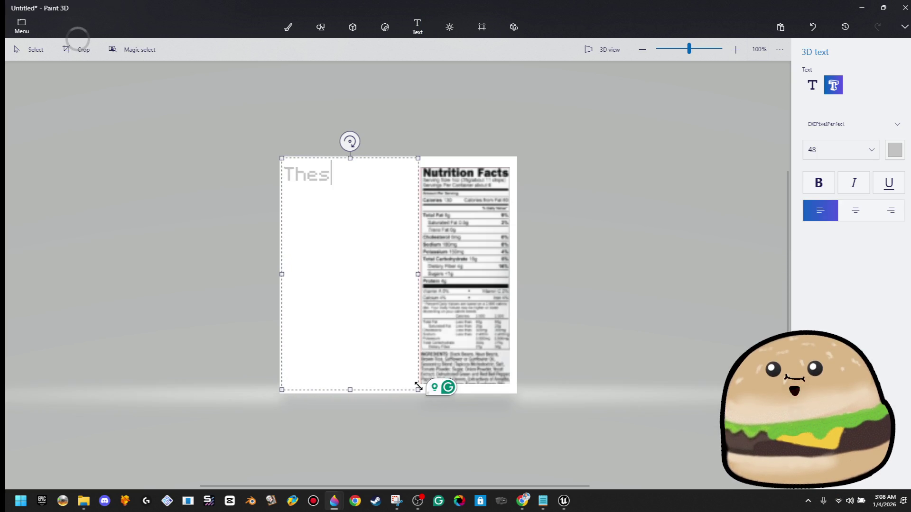
{"action": "type", "text": "e chips are so good you"}
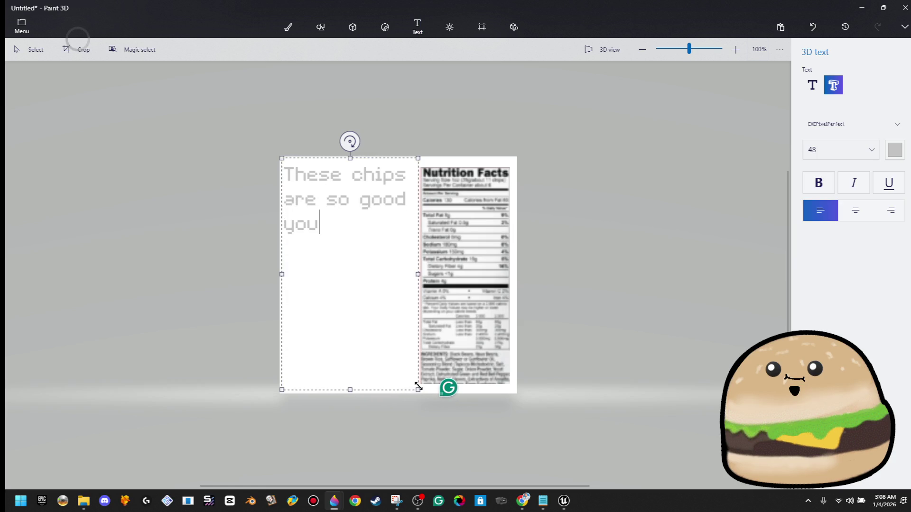
{"action": "type", "text": "k yo"}
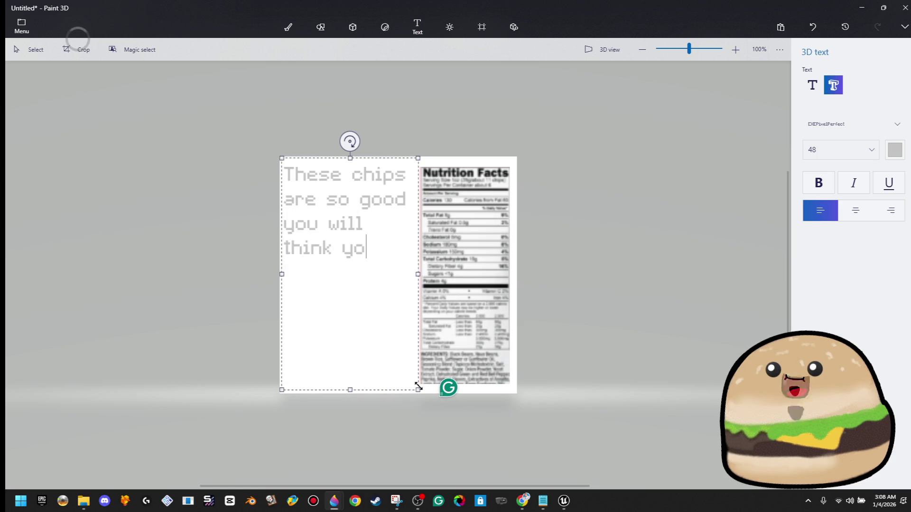
{"action": "type", "text": "u aac"}
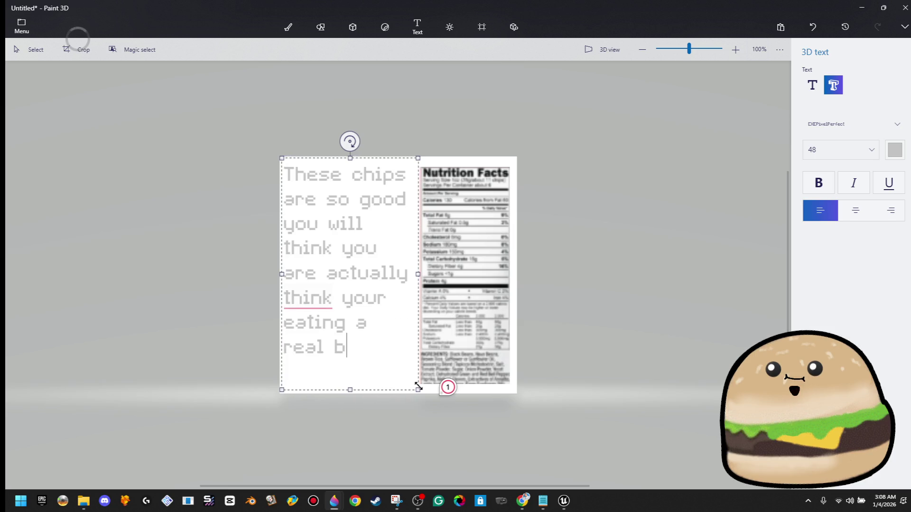
{"action": "type", "text": "!"}
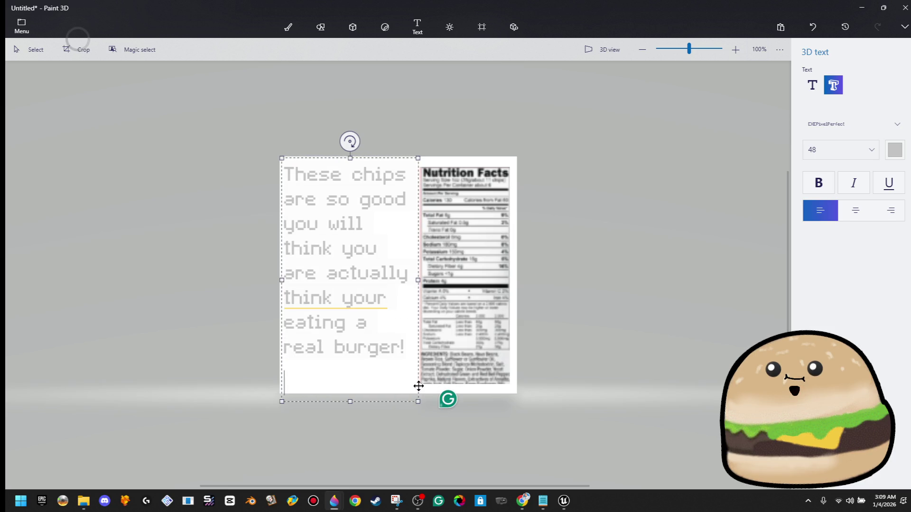
{"action": "key", "text": "BackSpace"}
{"action": "type", "text": "Thats Cra"}
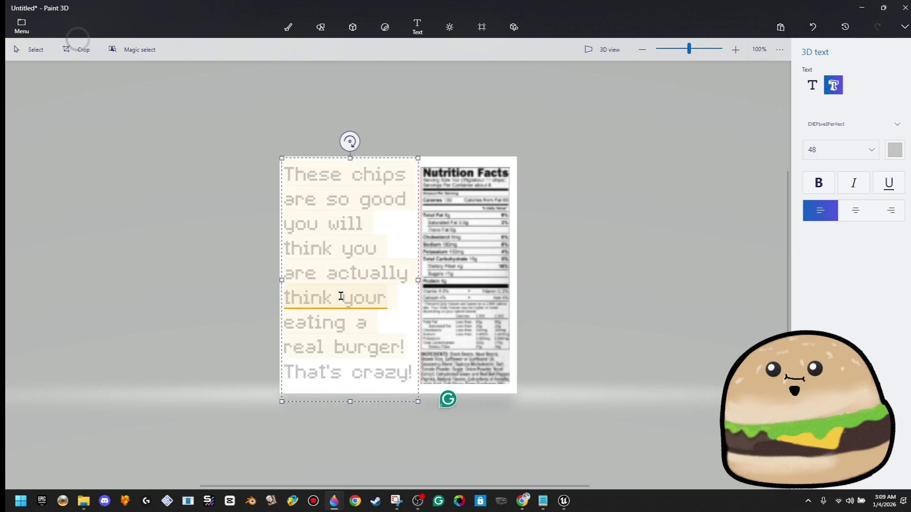
Change 'you' to 'you're', drop 'actually', 'real' and 'That's crazy!', and add 'really'.
{"action": "mouse_move", "coordinate": [340, 295]}
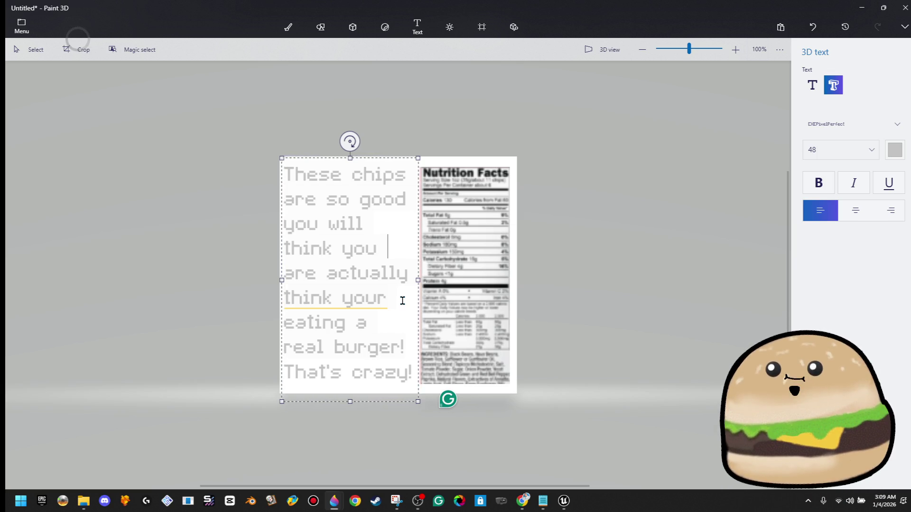
{"action": "left_click", "coordinate": [375, 252]}
{"action": "type", "text": "r"}
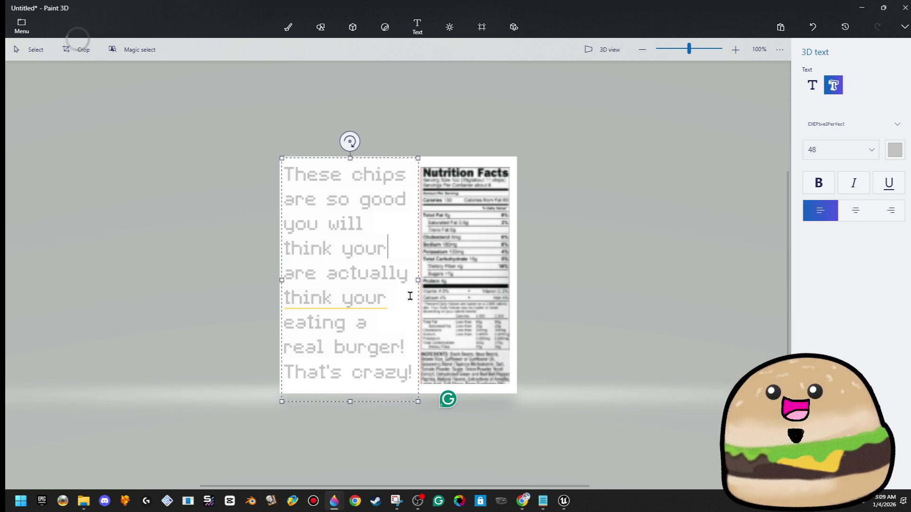
{"action": "double_click", "coordinate": [374, 269]}
{"action": "key", "text": "BackSpace"}
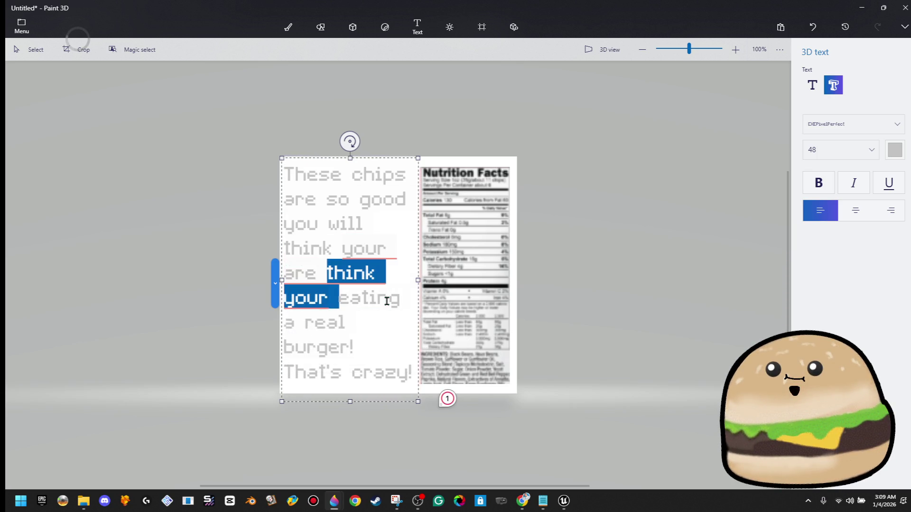
{"action": "type", "text": "really"}
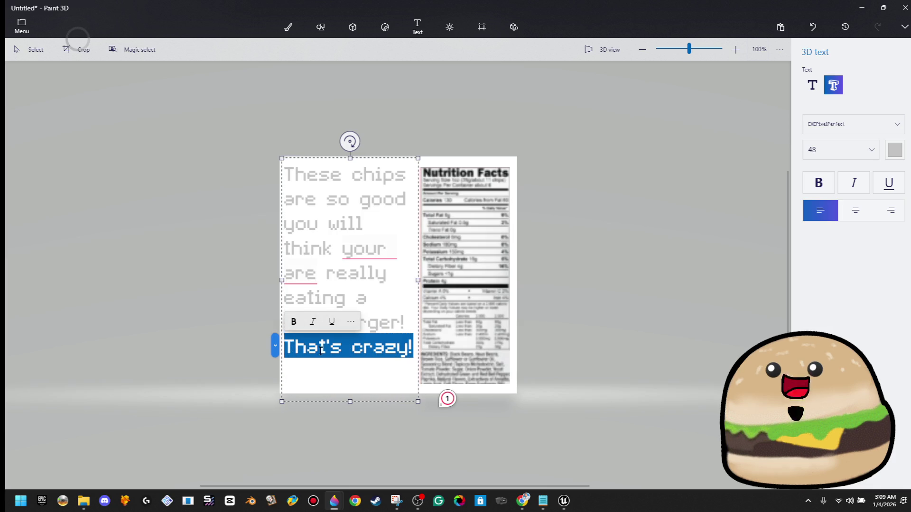
{"action": "key", "text": "BackSpace"}
{"action": "left_click_drag", "start_coordinate": [421, 345], "coordinate": [425, 394]}
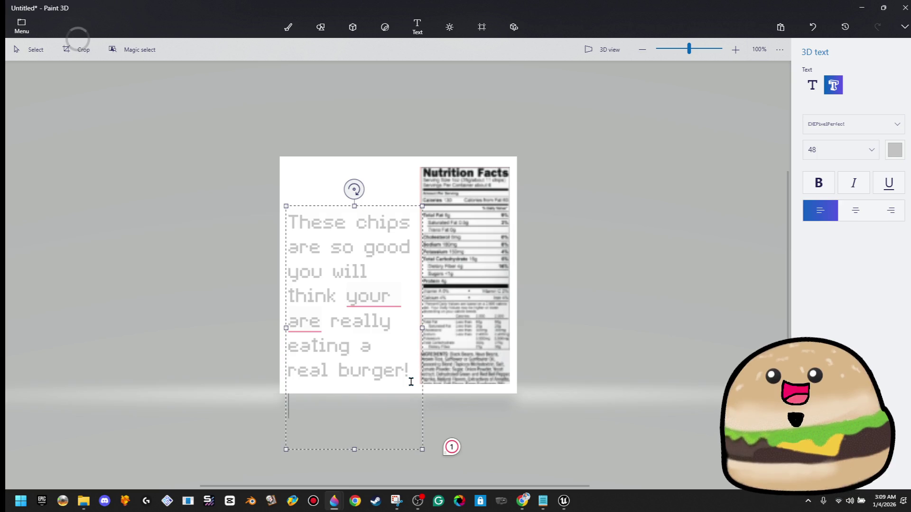
{"action": "mouse_move", "coordinate": [386, 297]}
{"action": "left_click", "coordinate": [388, 325]}
{"action": "type", "text": "'"}
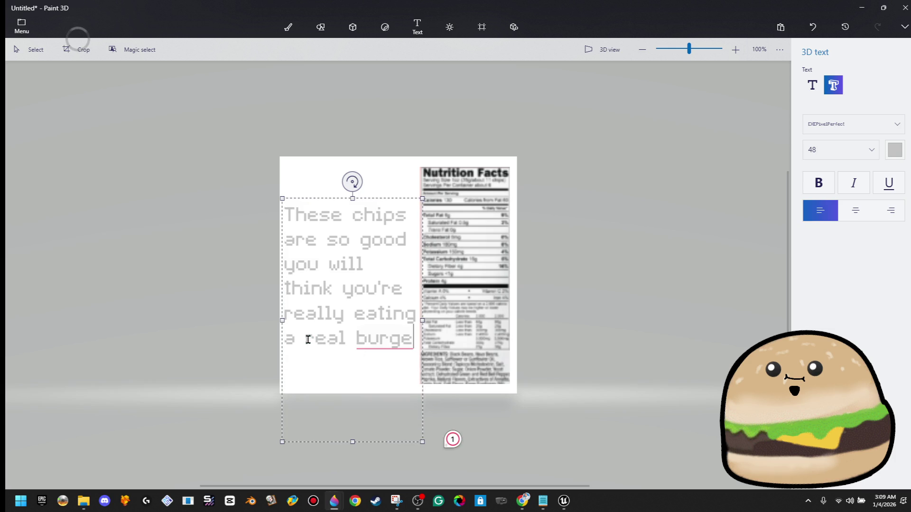
{"action": "key", "text": "BackSpace"}
{"action": "left_click", "coordinate": [388, 339]}
{"action": "type", "text": "a burger!"}
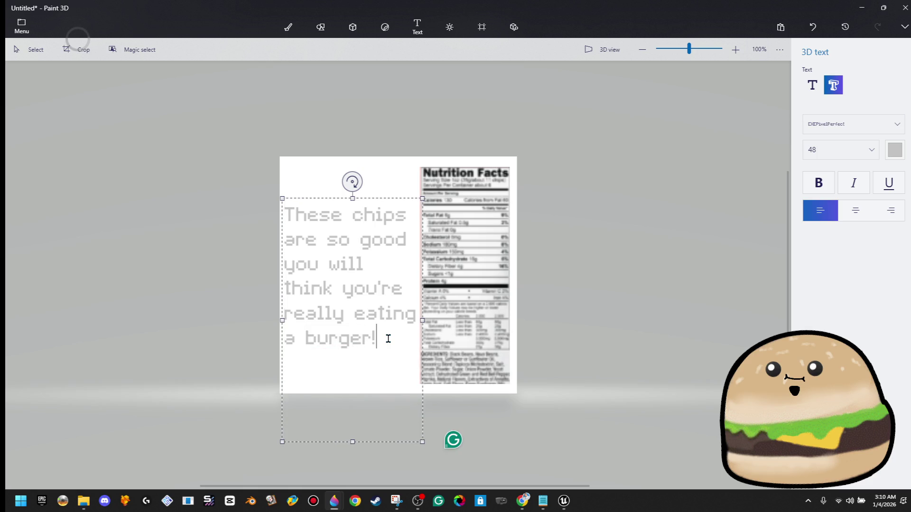
{"action": "left_click", "coordinate": [489, 328]}
Select the finished slogan, then start and discard an empty new 3D text box.
{"action": "left_click", "coordinate": [434, 339]}
{"action": "left_click", "coordinate": [364, 292]}
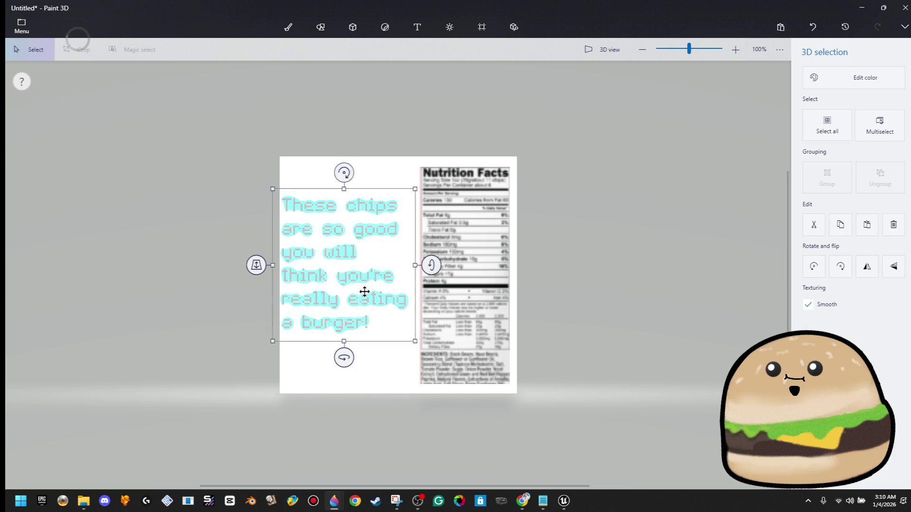
{"action": "double_click", "coordinate": [370, 301]}
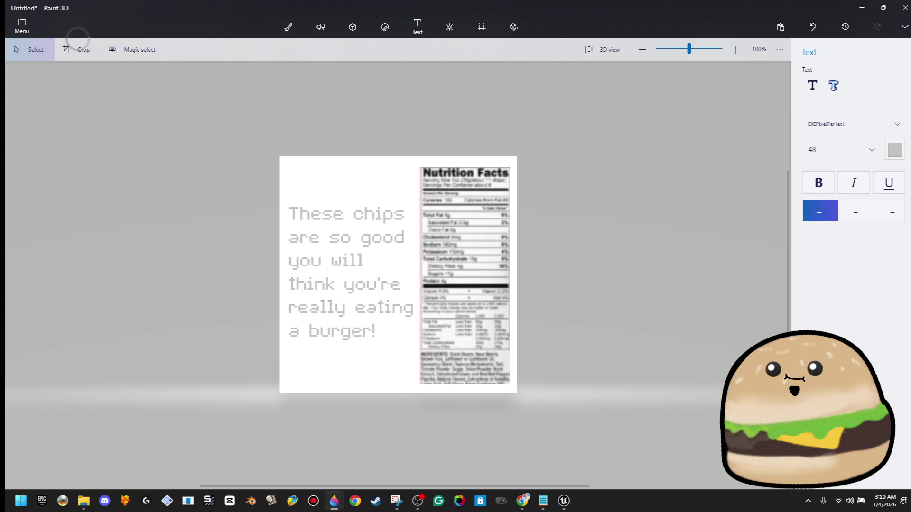
{"action": "left_click", "coordinate": [834, 87]}
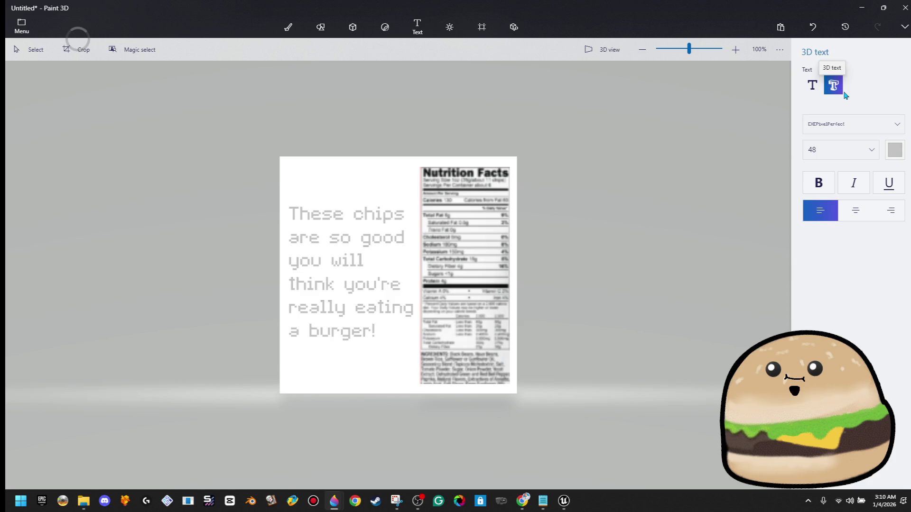
{"action": "left_click", "coordinate": [324, 171]}
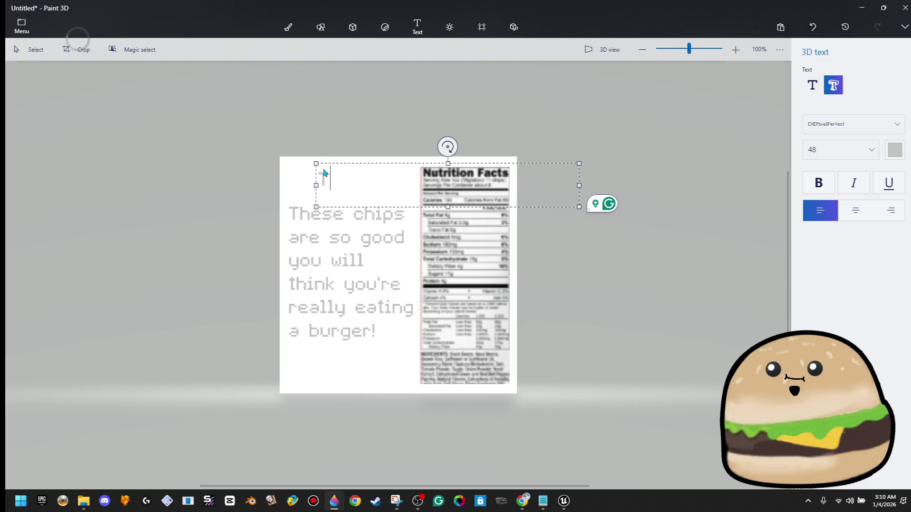
{"action": "left_click", "coordinate": [332, 124]}
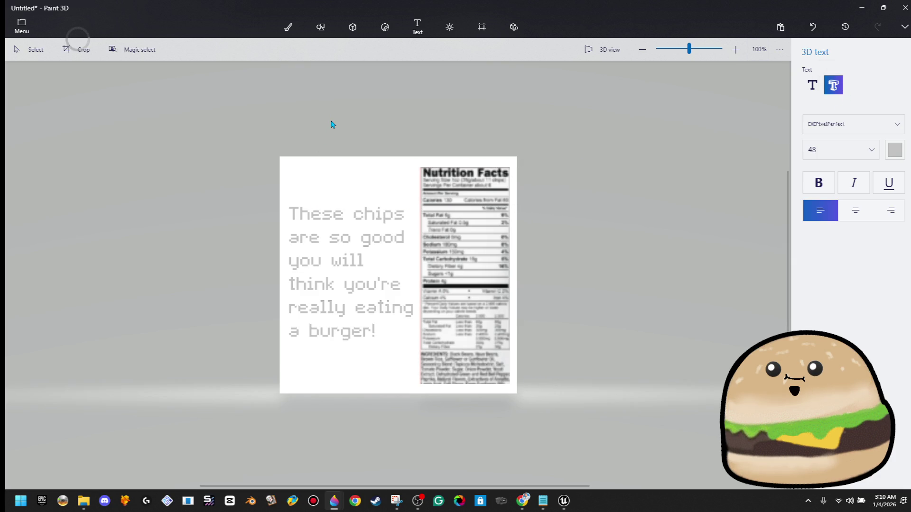
Paint a dark grey 50px oil-brush blob in the label's top-left above the slogan, undoing stray strokes.
{"action": "left_click", "coordinate": [321, 27]}
{"action": "left_click", "coordinate": [301, 27]}
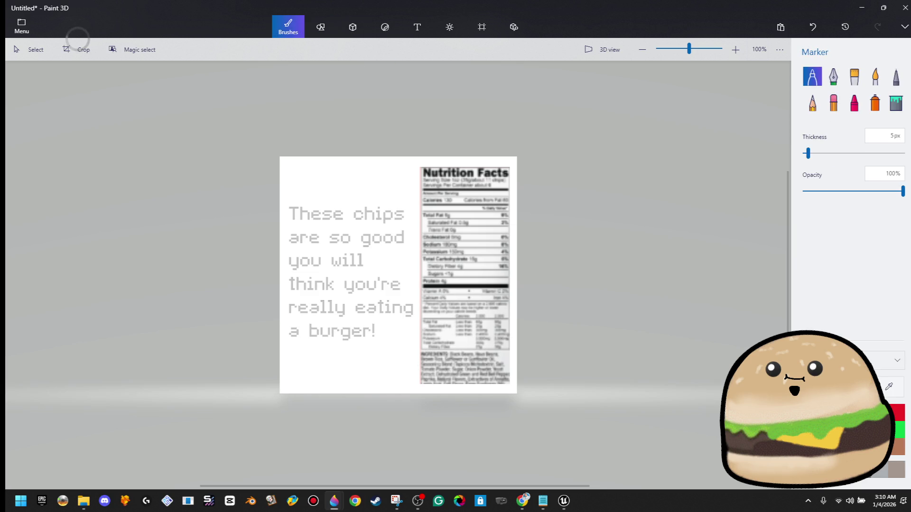
{"action": "left_click", "coordinate": [854, 77]}
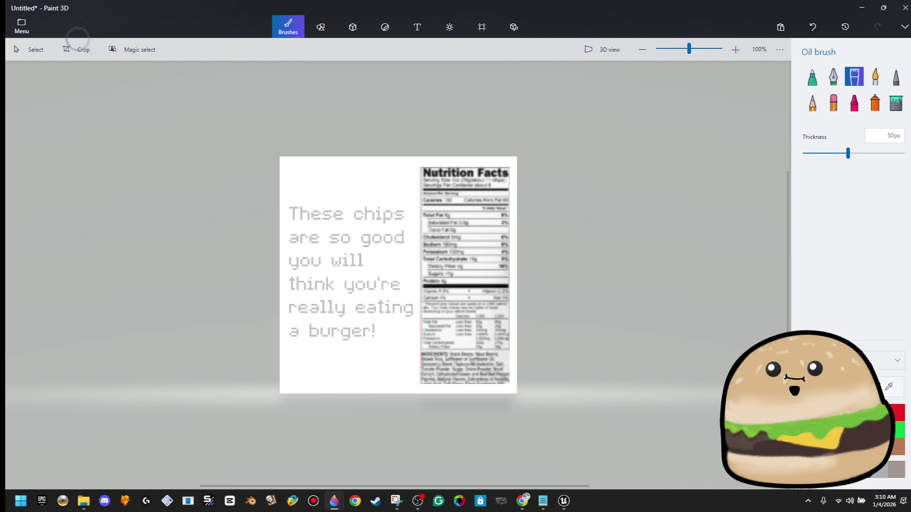
{"action": "scroll", "coordinate": [331, 205], "scroll_direction": "up", "scroll_amount": 1}
{"action": "mouse_move", "coordinate": [290, 180]}
{"action": "left_mouse_down"}
{"action": "mouse_move", "coordinate": [358, 156]}
{"action": "mouse_move", "coordinate": [327, 173]}
{"action": "left_mouse_up"}
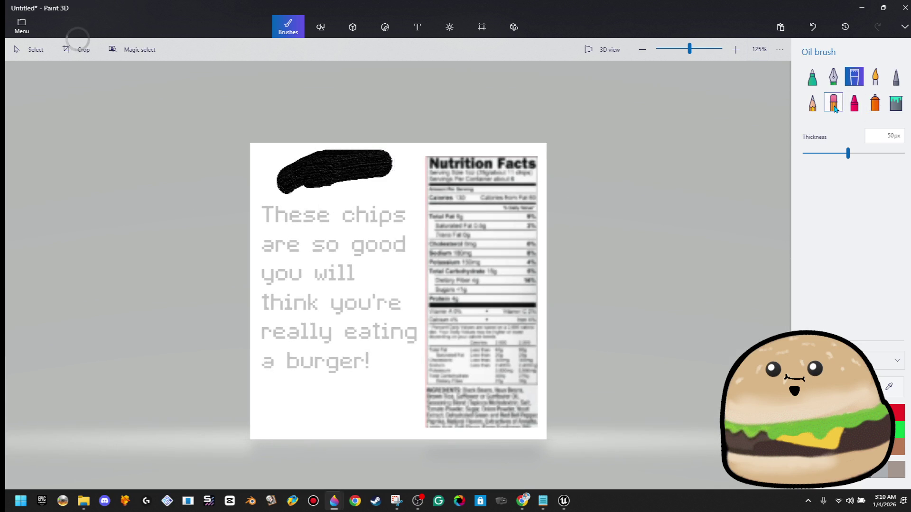
{"action": "key", "text": "ctrl+z"}
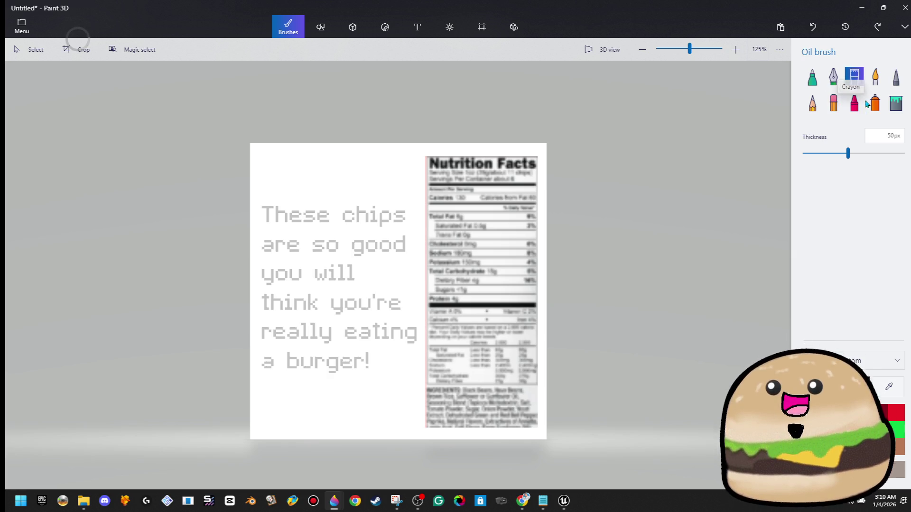
{"action": "mouse_move", "coordinate": [372, 254]}
{"action": "left_mouse_down"}
{"action": "mouse_move", "coordinate": [350, 321]}
{"action": "mouse_move", "coordinate": [250, 317]}
{"action": "left_mouse_up"}
{"action": "key", "text": "ctrl+z"}
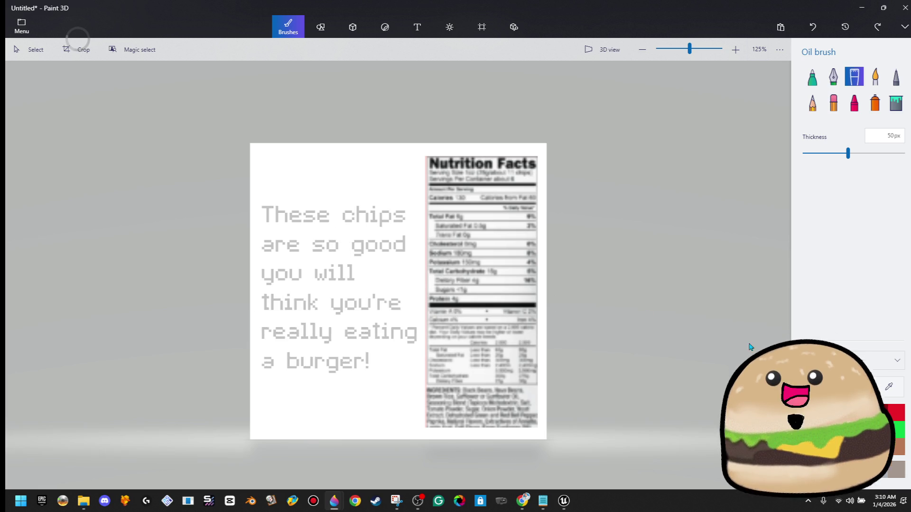
{"action": "mouse_move", "coordinate": [286, 170]}
{"action": "left_mouse_down"}
{"action": "mouse_move", "coordinate": [380, 169]}
{"action": "mouse_move", "coordinate": [289, 183]}
{"action": "mouse_move", "coordinate": [380, 182]}
{"action": "mouse_move", "coordinate": [313, 187]}
{"action": "mouse_move", "coordinate": [301, 197]}
{"action": "mouse_move", "coordinate": [369, 159]}
{"action": "mouse_move", "coordinate": [268, 178]}
{"action": "mouse_move", "coordinate": [344, 164]}
{"action": "mouse_move", "coordinate": [332, 161]}
{"action": "mouse_move", "coordinate": [281, 175]}
{"action": "mouse_move", "coordinate": [382, 173]}
{"action": "left_mouse_up"}
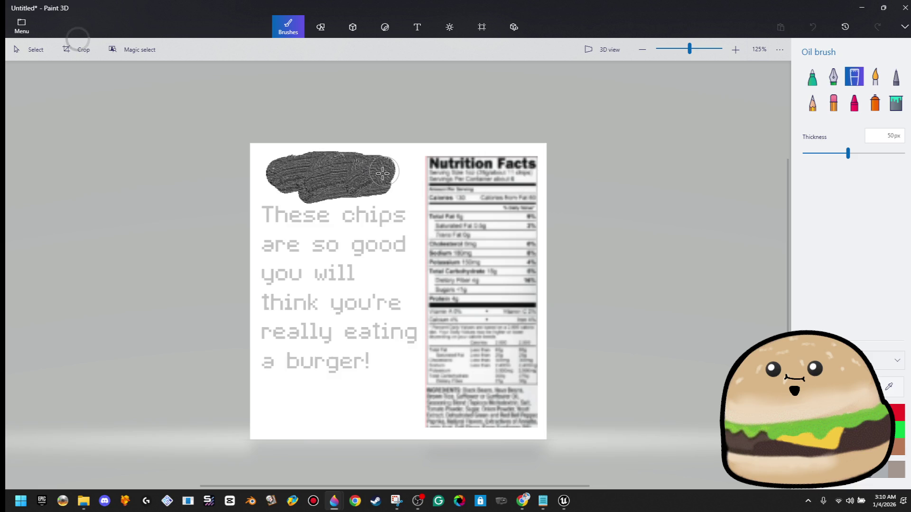
{"action": "left_click", "coordinate": [417, 27]}
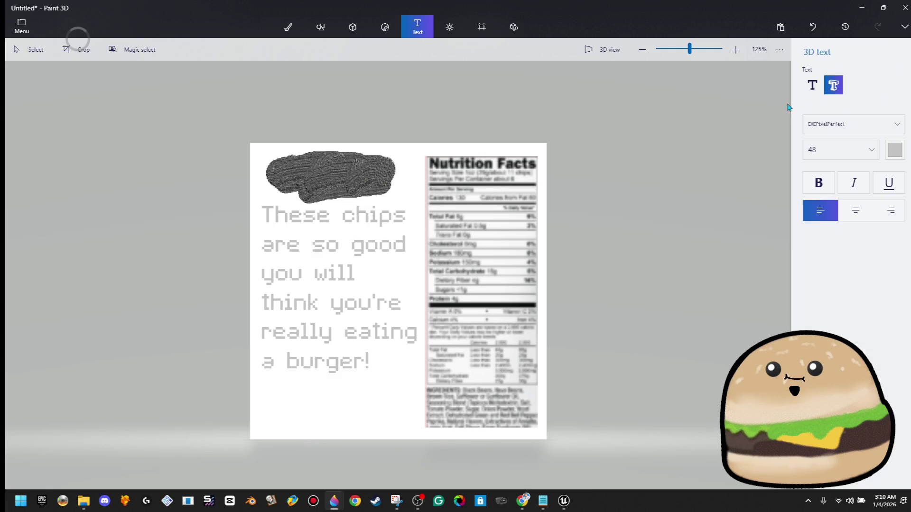
Add 3D text at the label's top and retype it as 'CHIPS!' over the grey blob.
{"action": "left_click", "coordinate": [358, 210]}
{"action": "type", "text": "WHOA!"}
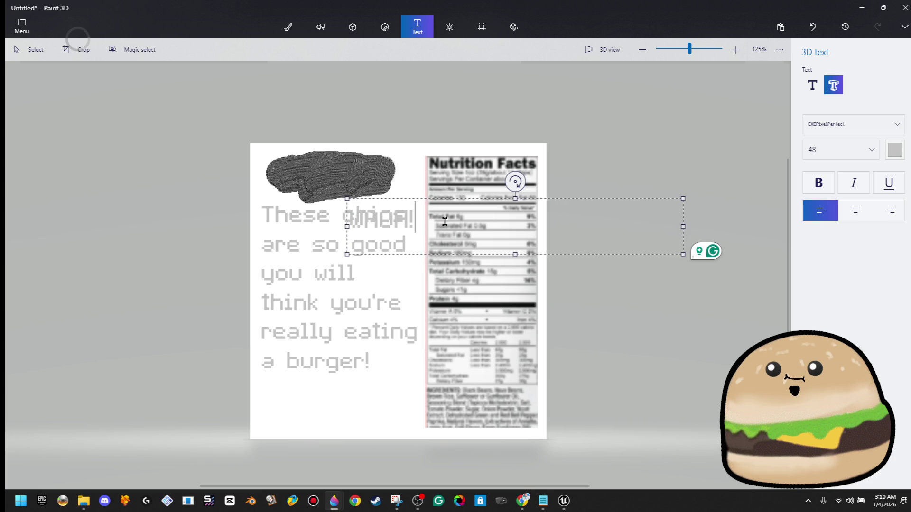
{"action": "mouse_move", "coordinate": [452, 199]}
{"action": "left_mouse_down"}
{"action": "mouse_move", "coordinate": [389, 148]}
{"action": "mouse_move", "coordinate": [205, 172]}
{"action": "left_mouse_up"}
{"action": "type", "text": "WOAH"}
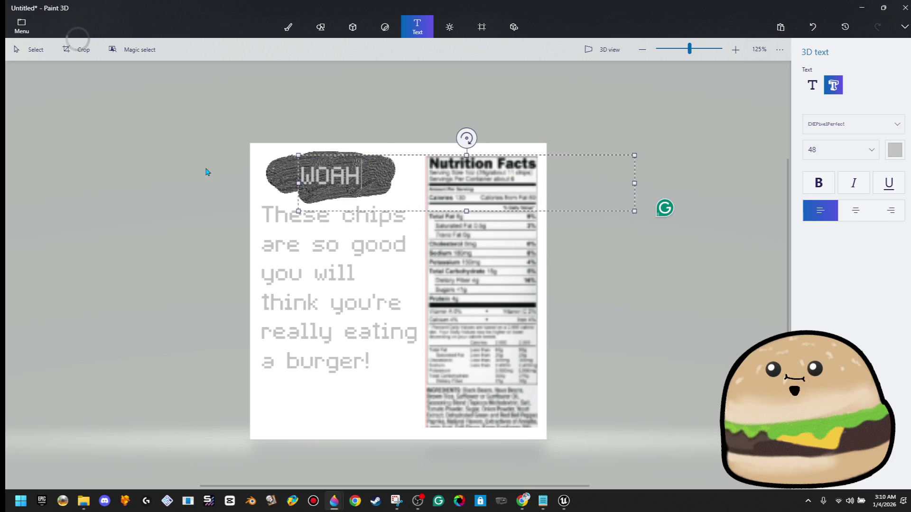
{"action": "key", "text": "BackSpace"}
{"action": "key", "text": "BackSpace"}
{"action": "type", "text": "CHIPS!"}
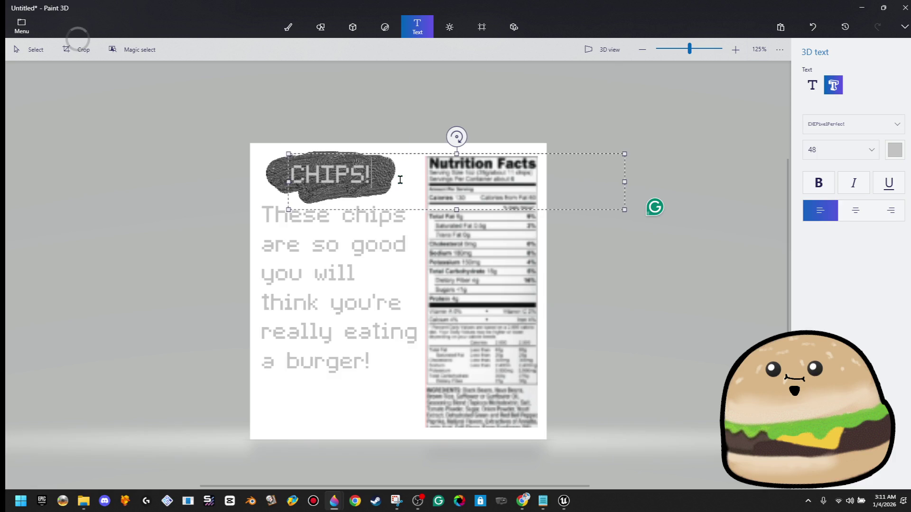
Make the CHIPS! lettering white, then move it down and rotate it onto the blob.
{"action": "left_click", "coordinate": [896, 154]}
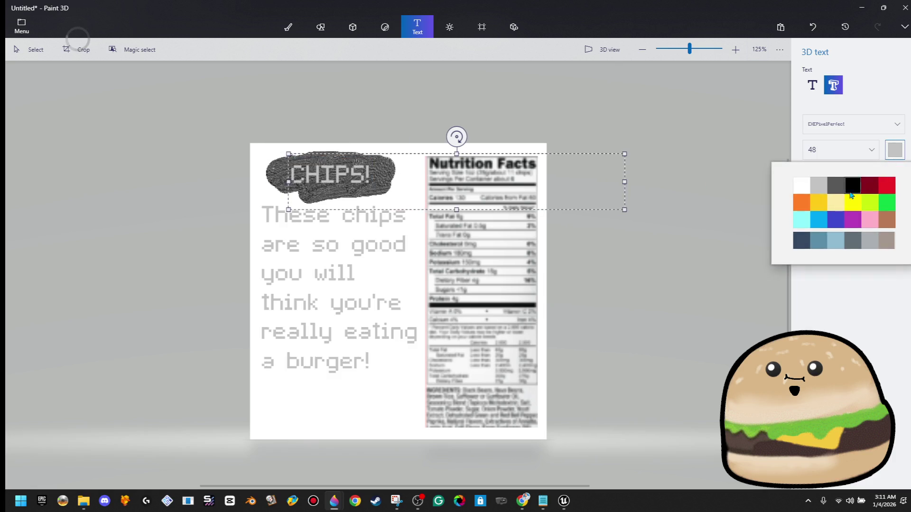
{"action": "left_click", "coordinate": [803, 186]}
{"action": "left_click", "coordinate": [661, 116]}
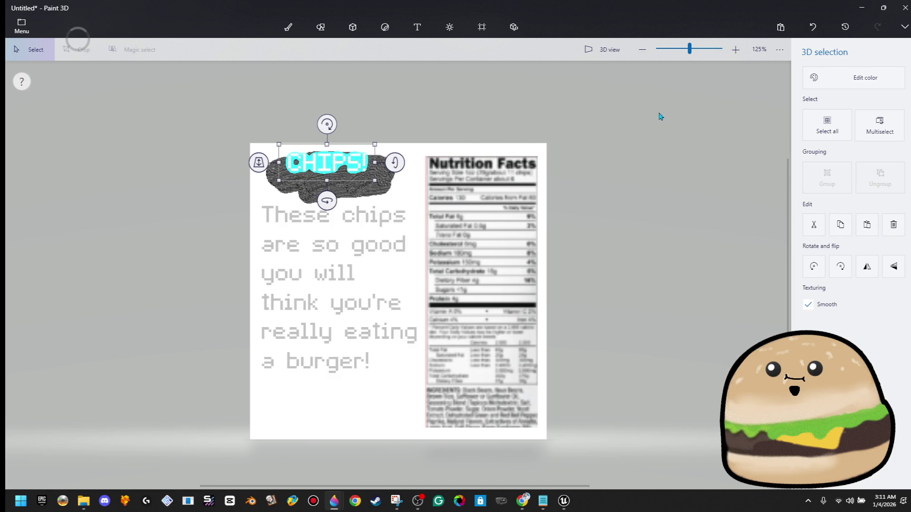
{"action": "left_click_drag", "start_coordinate": [325, 173], "coordinate": [325, 182]}
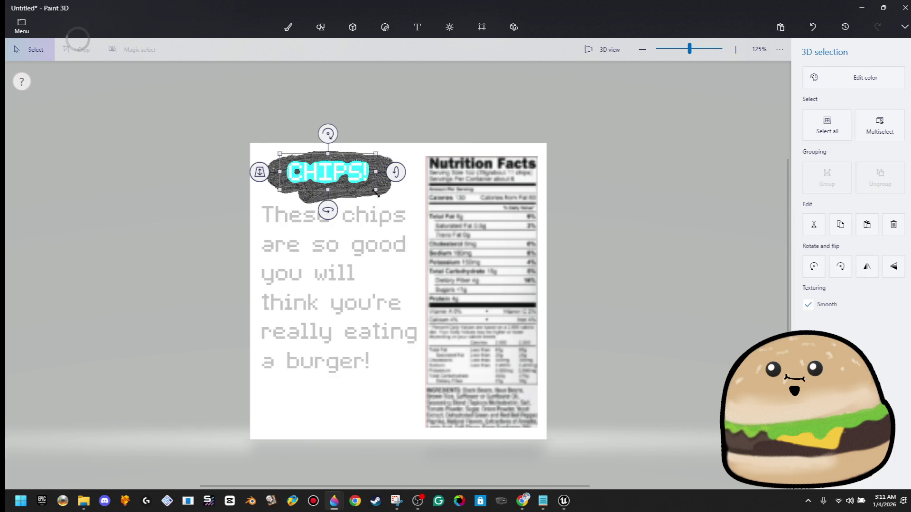
{"action": "left_click_drag", "start_coordinate": [396, 172], "coordinate": [411, 174]}
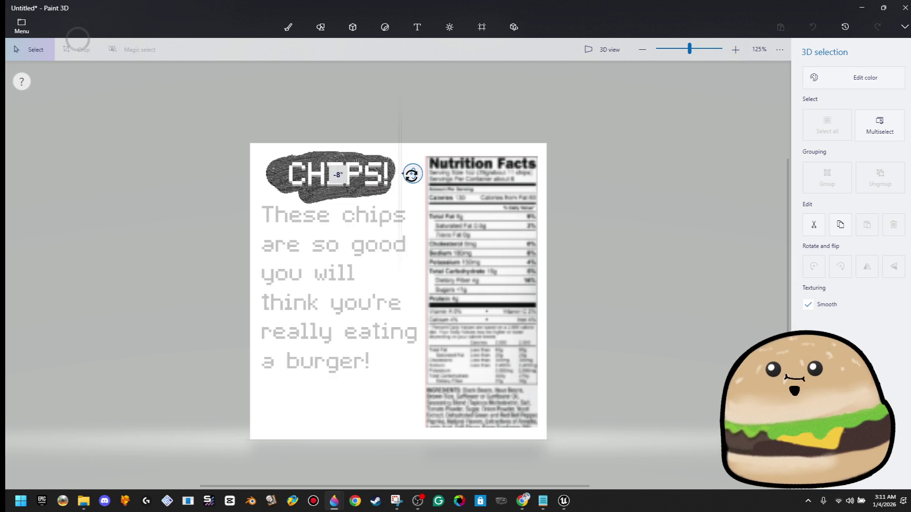
{"action": "left_click", "coordinate": [673, 206]}
{"action": "mouse_move", "coordinate": [538, 158]}
{"action": "left_mouse_down"}
{"action": "mouse_move", "coordinate": [428, 407]}
{"action": "mouse_move", "coordinate": [428, 430]}
{"action": "left_mouse_up"}
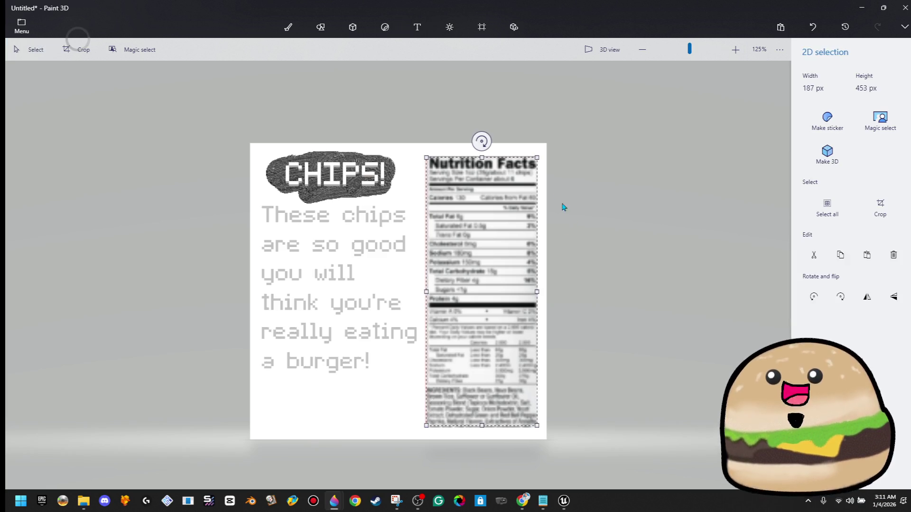
Resize the Nutrition Facts panel, undo it, then enlarge it to fill the right column.
{"action": "mouse_move", "coordinate": [538, 157]}
{"action": "left_mouse_down"}
{"action": "mouse_move", "coordinate": [471, 361]}
{"action": "mouse_move", "coordinate": [452, 368]}
{"action": "mouse_move", "coordinate": [550, 106]}
{"action": "mouse_move", "coordinate": [540, 174]}
{"action": "mouse_move", "coordinate": [483, 336]}
{"action": "mouse_move", "coordinate": [468, 345]}
{"action": "mouse_move", "coordinate": [428, 432]}
{"action": "left_mouse_up"}
{"action": "left_click", "coordinate": [473, 352]}
{"action": "key", "text": "ctrl+z"}
{"action": "left_click_drag", "start_coordinate": [466, 342], "coordinate": [540, 156]}
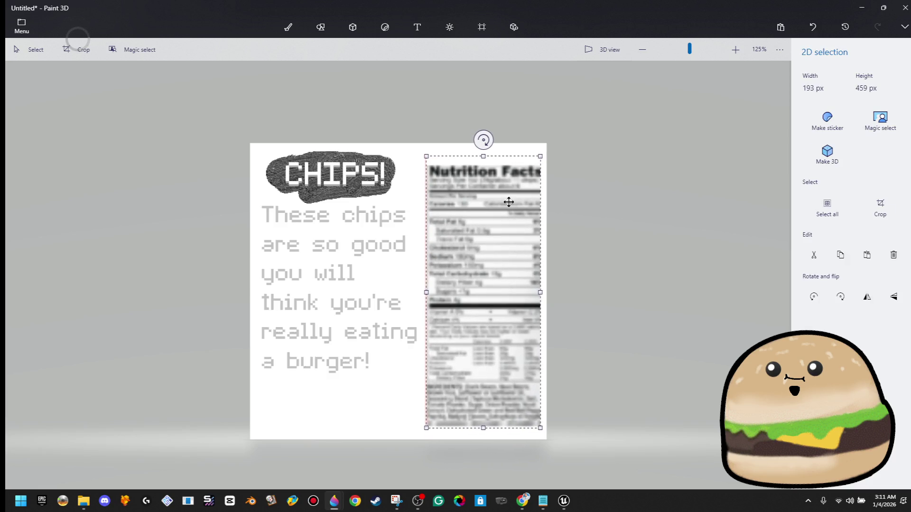
{"action": "left_click", "coordinate": [640, 230]}
Select a section of the Nutrition Facts panel and widen it slightly.
{"action": "left_click_drag", "start_coordinate": [504, 213], "coordinate": [506, 302]}
{"action": "left_click_drag", "start_coordinate": [493, 259], "coordinate": [445, 261]}
{"action": "left_click", "coordinate": [585, 218]}
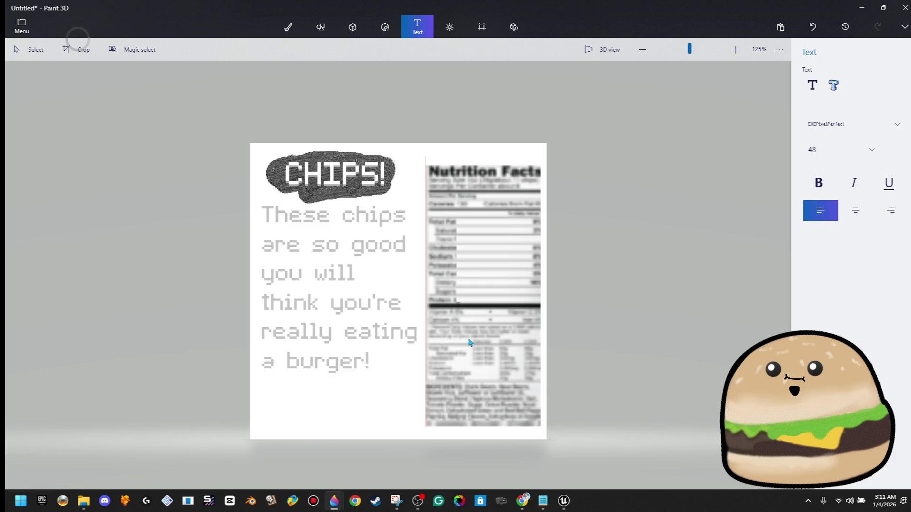
{"action": "mouse_move", "coordinate": [435, 339]}
{"action": "left_mouse_down"}
{"action": "mouse_move", "coordinate": [506, 378]}
{"action": "mouse_move", "coordinate": [542, 362]}
{"action": "left_mouse_up"}
{"action": "left_click", "coordinate": [599, 319]}
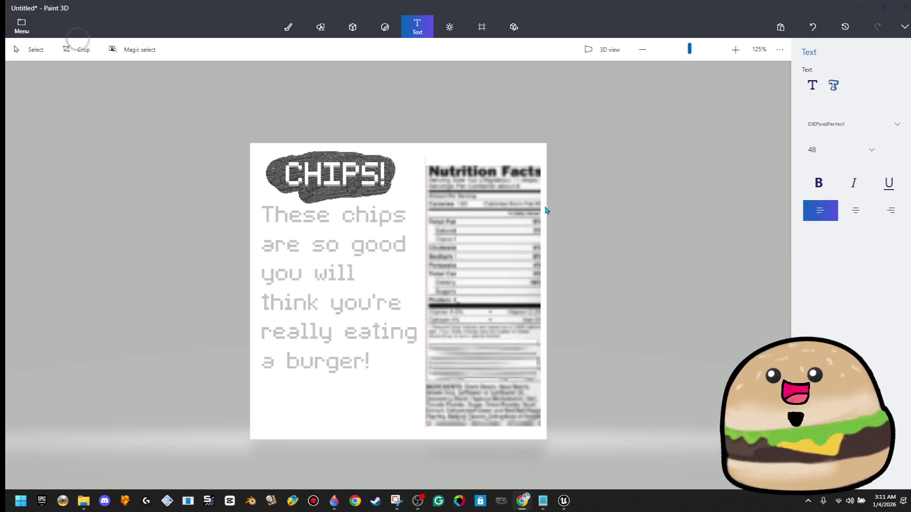
{"action": "scroll", "coordinate": [535, 168], "scroll_direction": "up", "scroll_amount": 3}
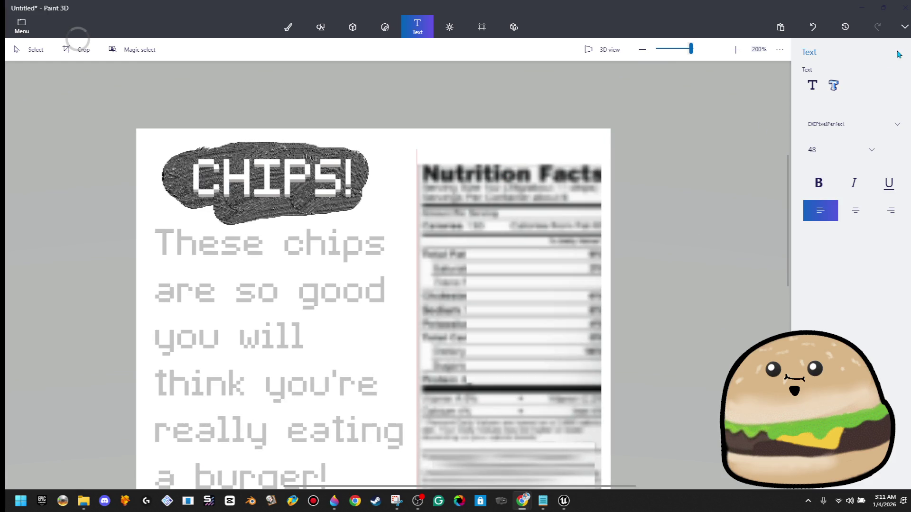
Type 'NUTRITION FACTS' as 3D text, wrapped onto two lines and moved over the panel.
{"action": "left_click", "coordinate": [835, 85]}
{"action": "left_click", "coordinate": [450, 243]}
{"action": "type", "text": "NUT"}
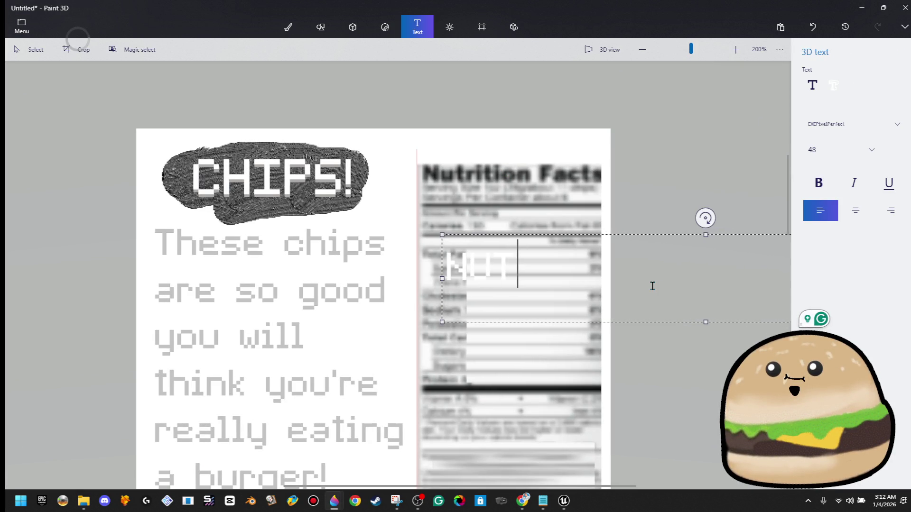
{"action": "key", "text": "BackSpace"}
{"action": "key", "text": "BackSpace"}
{"action": "type", "text": "UTRITION "}
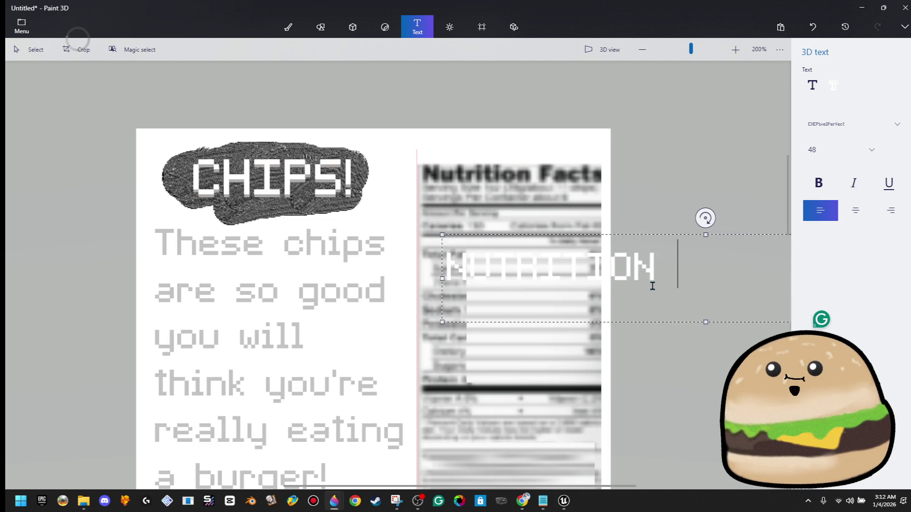
{"action": "type", "text": "FACTS"}
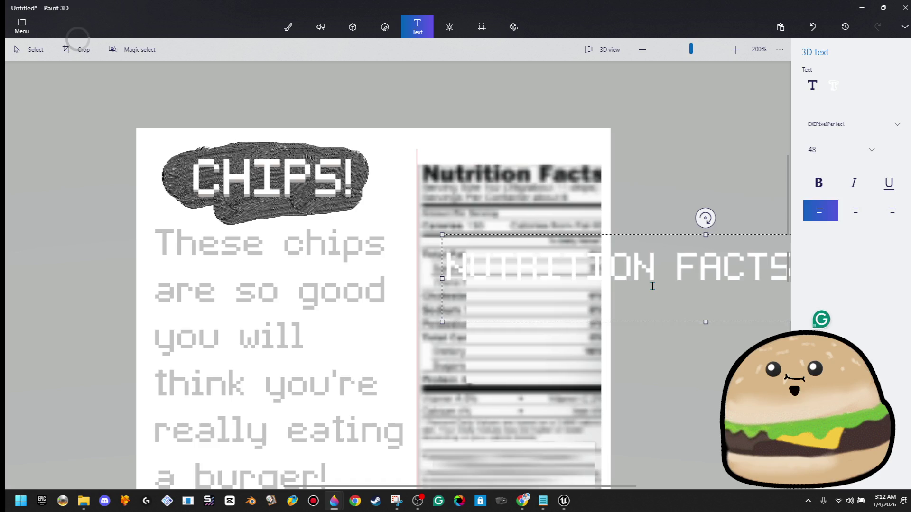
{"action": "left_click_drag", "start_coordinate": [441, 278], "coordinate": [671, 273]}
{"action": "left_click_drag", "start_coordinate": [698, 238], "coordinate": [518, 122]}
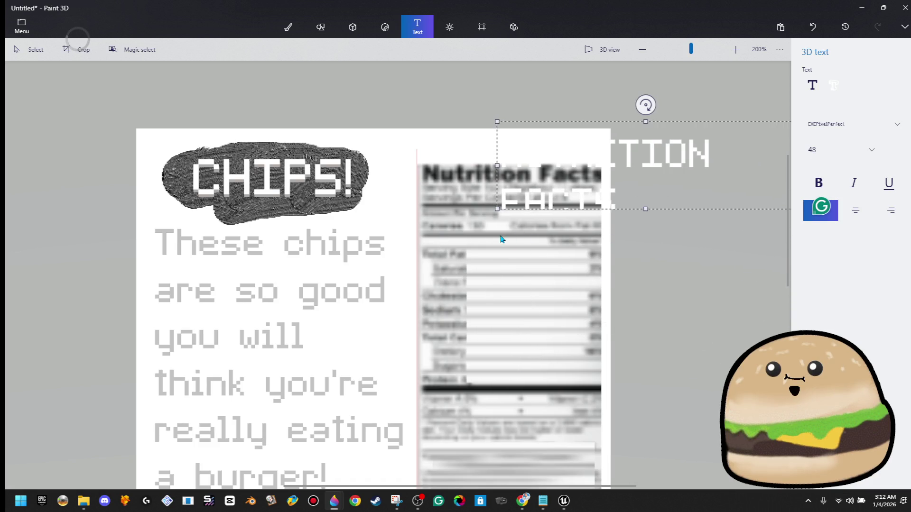
{"action": "mouse_move", "coordinate": [496, 207]}
{"action": "left_mouse_down"}
{"action": "mouse_move", "coordinate": [418, 309]}
{"action": "mouse_move", "coordinate": [512, 277]}
{"action": "left_mouse_up"}
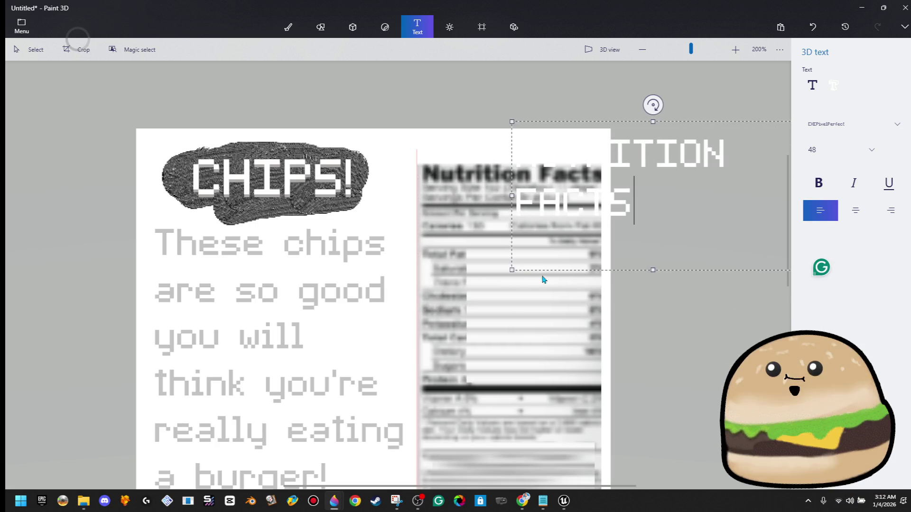
Place the title on the panel's top, shrink it to the panel width, and make it black.
{"action": "left_click", "coordinate": [659, 197]}
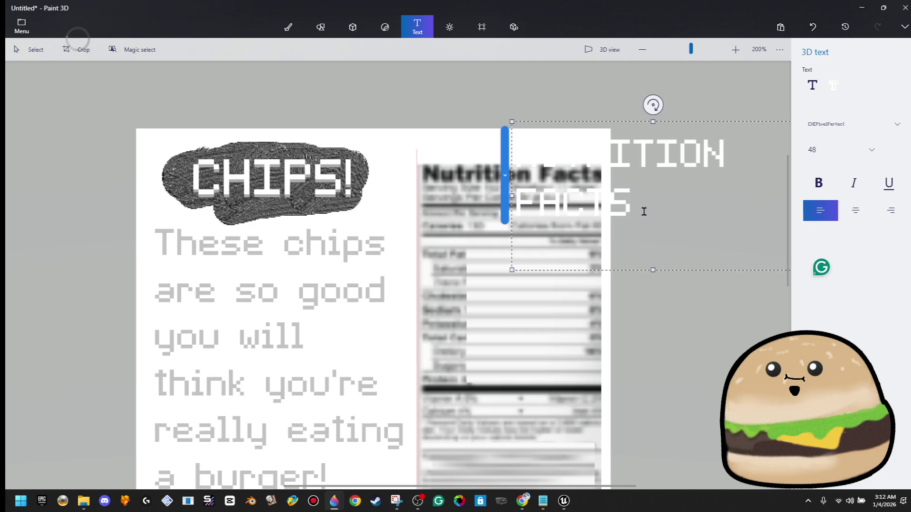
{"action": "left_click", "coordinate": [655, 211]}
{"action": "left_click", "coordinate": [610, 338]}
{"action": "left_click_drag", "start_coordinate": [615, 157], "coordinate": [532, 203]}
{"action": "left_click_drag", "start_coordinate": [644, 250], "coordinate": [599, 235]}
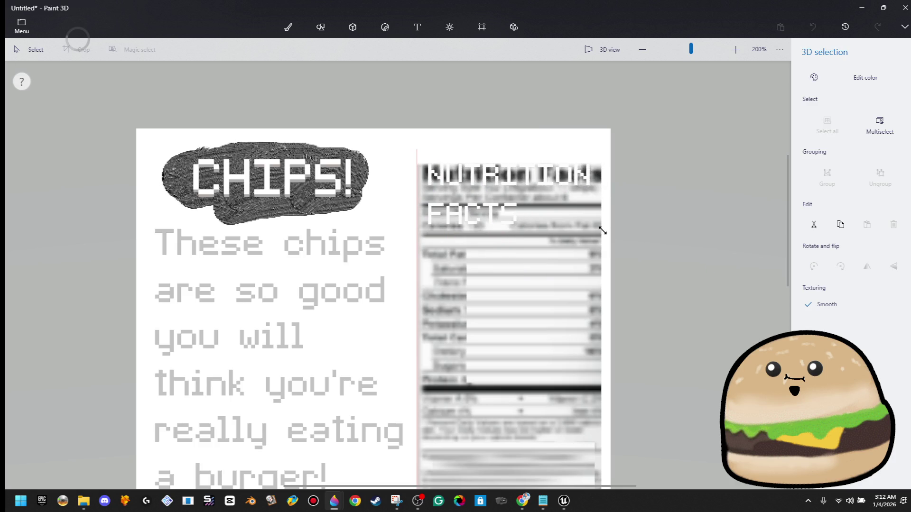
{"action": "left_click", "coordinate": [814, 78]}
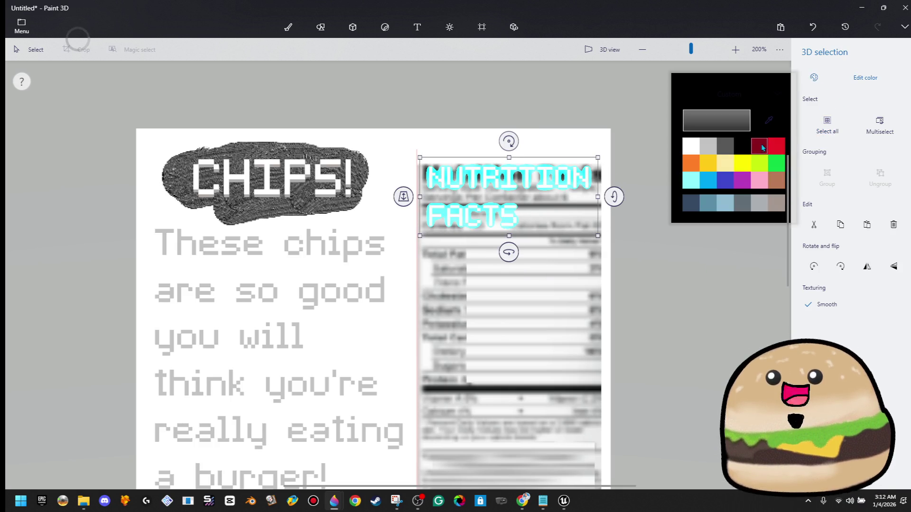
{"action": "left_click", "coordinate": [742, 148]}
{"action": "left_click", "coordinate": [679, 255]}
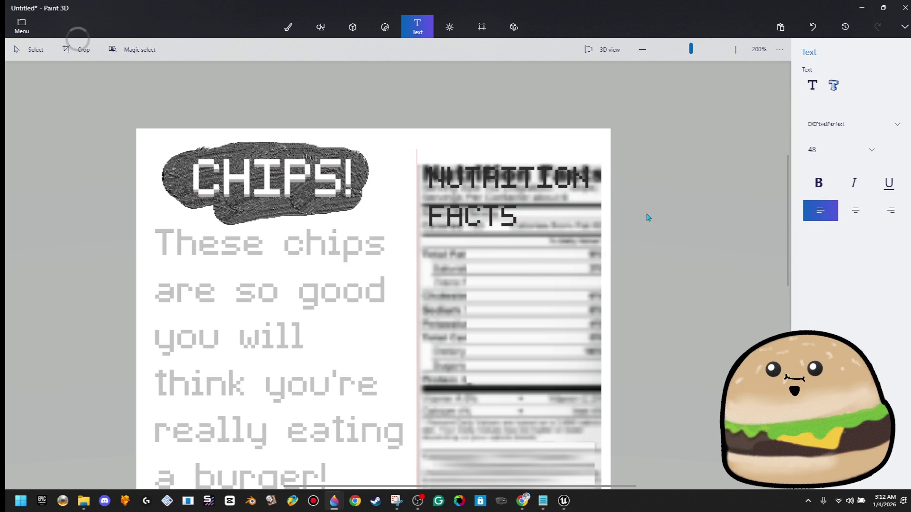
{"action": "left_click", "coordinate": [288, 27]}
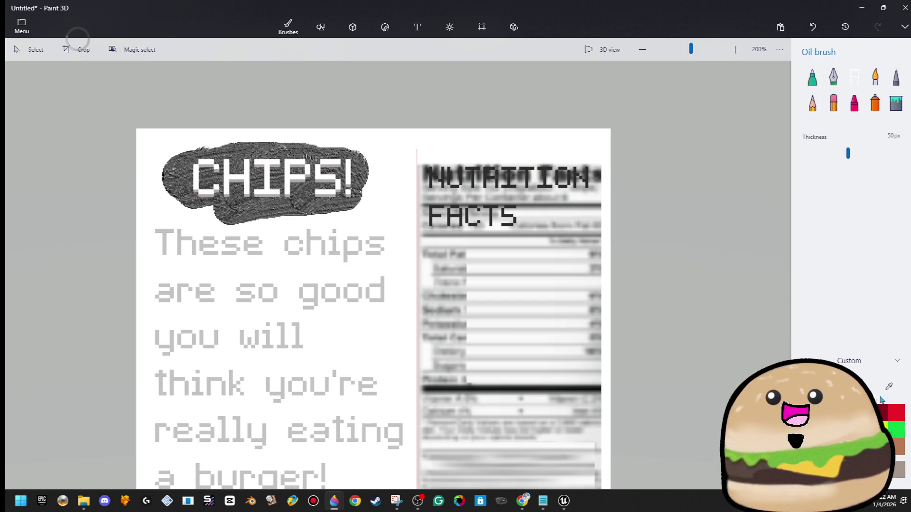
Try covering the old heading with white marker strokes, then undo them.
{"action": "left_click", "coordinate": [813, 80]}
{"action": "left_click_drag", "start_coordinate": [430, 224], "coordinate": [582, 234]}
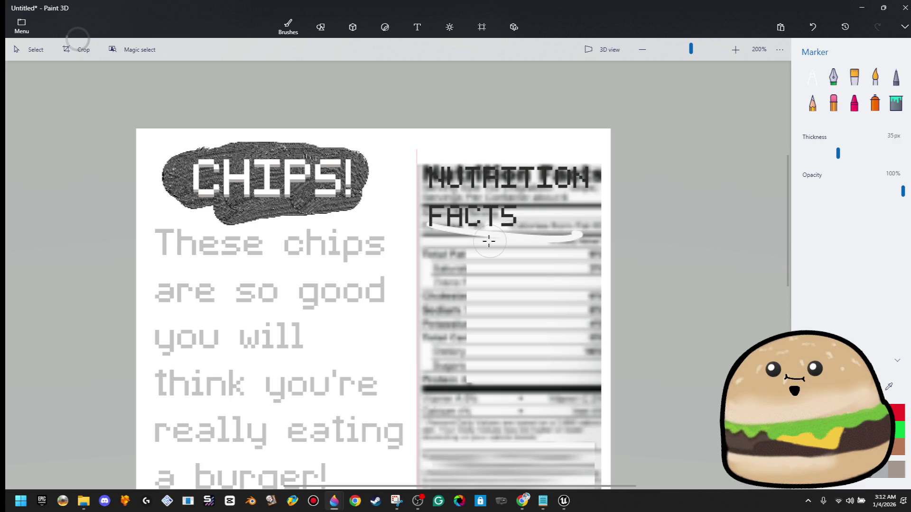
{"action": "mouse_move", "coordinate": [582, 219]}
{"action": "left_mouse_down"}
{"action": "mouse_move", "coordinate": [489, 226]}
{"action": "mouse_move", "coordinate": [577, 222]}
{"action": "left_mouse_up"}
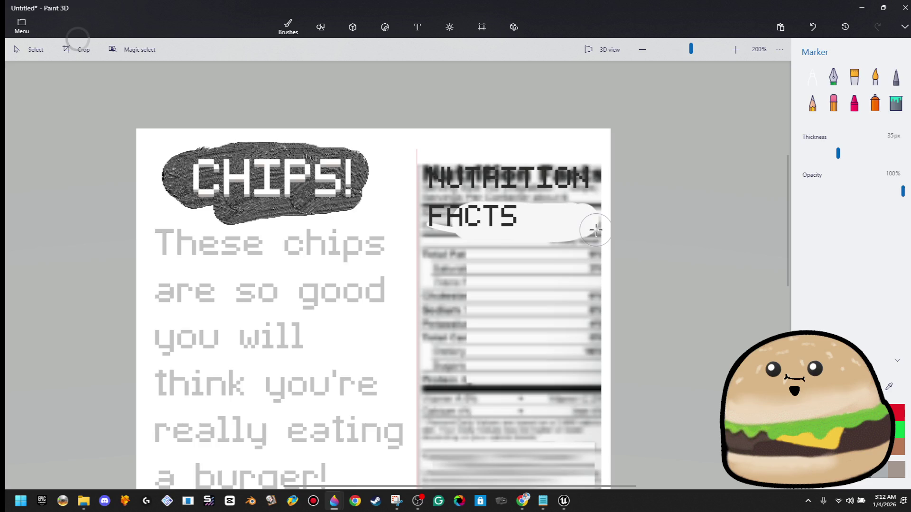
{"action": "key", "text": "ctrl+z"}
{"action": "key", "text": "ctrl+z"}
{"action": "mouse_move", "coordinate": [582, 213]}
{"action": "left_mouse_down"}
{"action": "mouse_move", "coordinate": [410, 211]}
{"action": "mouse_move", "coordinate": [608, 203]}
{"action": "mouse_move", "coordinate": [433, 189]}
{"action": "mouse_move", "coordinate": [433, 148]}
{"action": "mouse_move", "coordinate": [616, 177]}
{"action": "left_mouse_up"}
{"action": "mouse_move", "coordinate": [428, 162]}
{"action": "left_mouse_down"}
{"action": "mouse_move", "coordinate": [606, 159]}
{"action": "mouse_move", "coordinate": [470, 143]}
{"action": "left_mouse_up"}
{"action": "key", "text": "ctrl+z"}
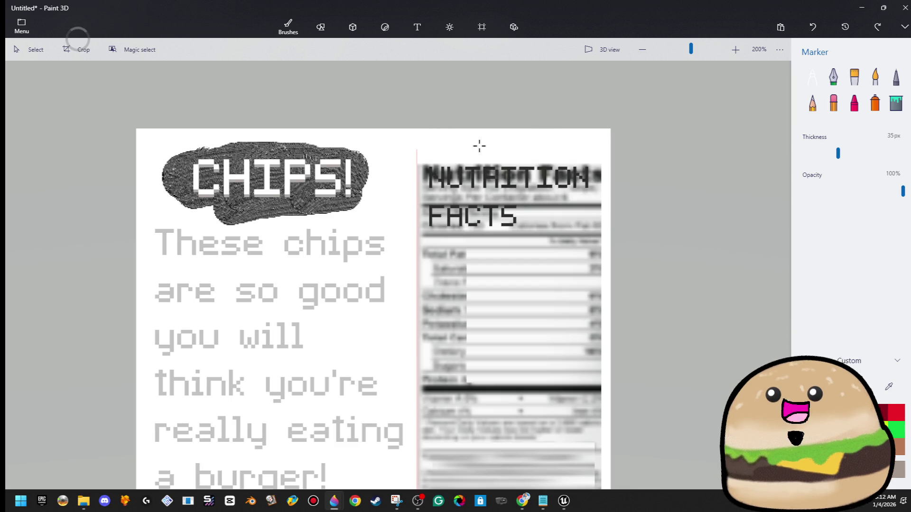
Delete the old heading and the leftover black bar behind the NUTRITION FACTS title.
{"action": "left_click_drag", "start_coordinate": [409, 234], "coordinate": [687, 179]}
{"action": "left_click", "coordinate": [409, 236]}
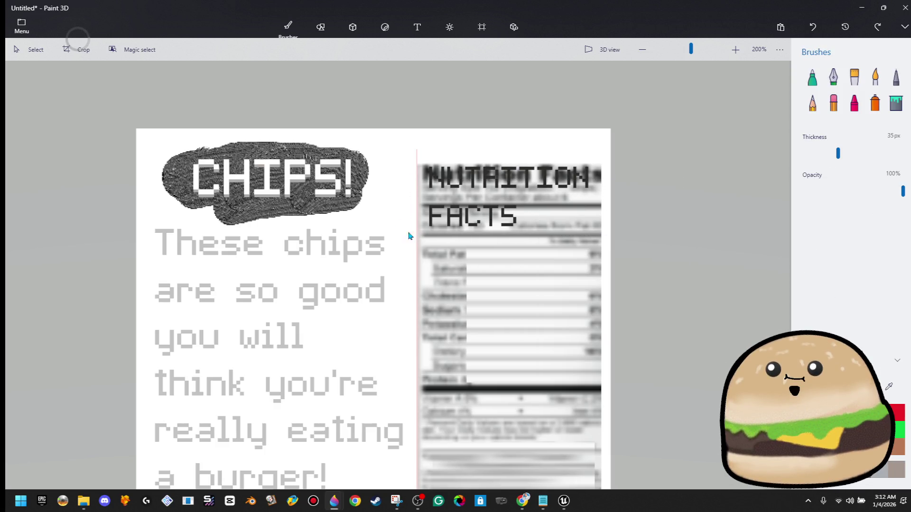
{"action": "left_click_drag", "start_coordinate": [409, 235], "coordinate": [687, 171]}
{"action": "key", "text": "Delete"}
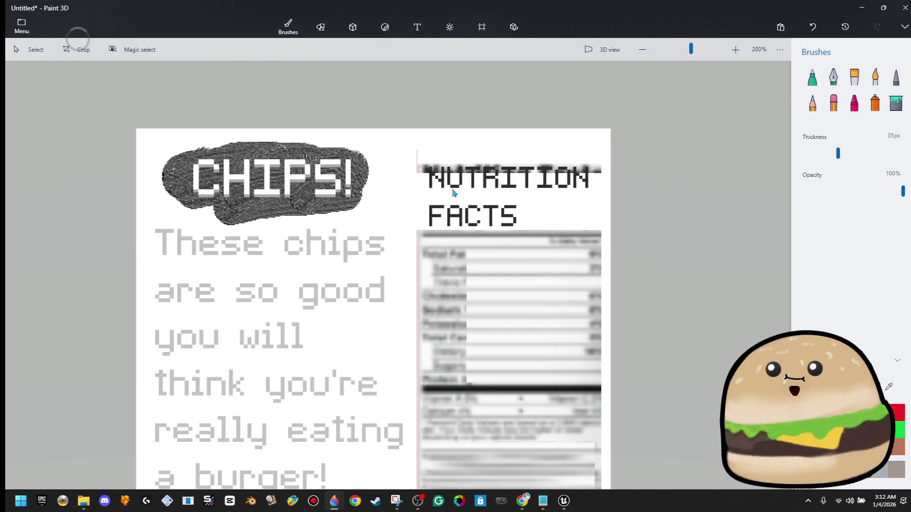
{"action": "left_click_drag", "start_coordinate": [404, 197], "coordinate": [697, 107]}
{"action": "key", "text": "Delete"}
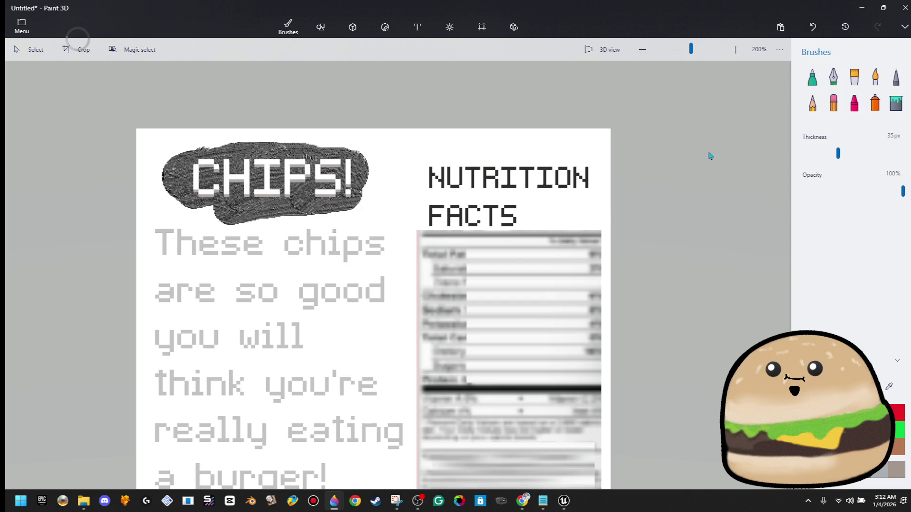
{"action": "scroll", "coordinate": [634, 254], "scroll_direction": "down", "scroll_amount": 3}
{"action": "scroll", "coordinate": [588, 356], "scroll_direction": "up", "scroll_amount": 1}
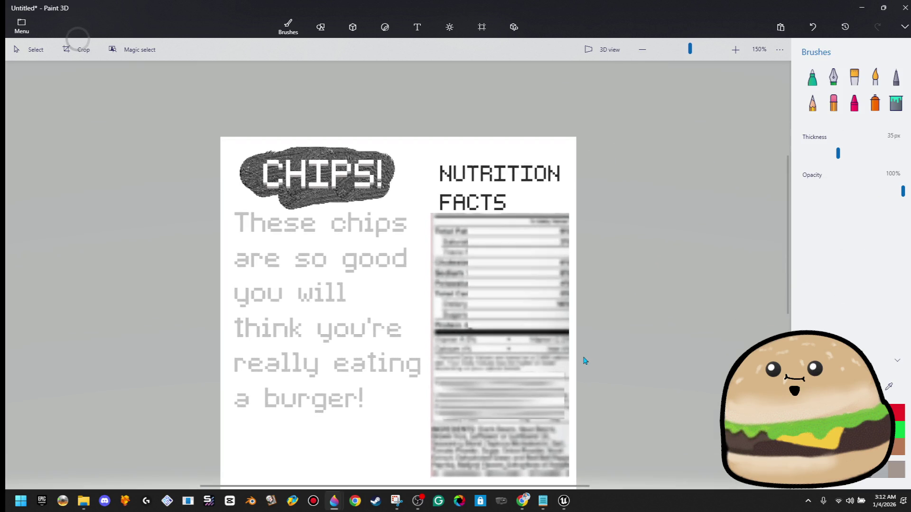
Erase the ragged strips along the panel's left and top edges.
{"action": "mouse_move", "coordinate": [427, 158]}
{"action": "left_mouse_down"}
{"action": "mouse_move", "coordinate": [550, 409]}
{"action": "mouse_move", "coordinate": [553, 436]}
{"action": "mouse_move", "coordinate": [440, 444]}
{"action": "left_mouse_up"}
{"action": "key", "text": "Delete"}
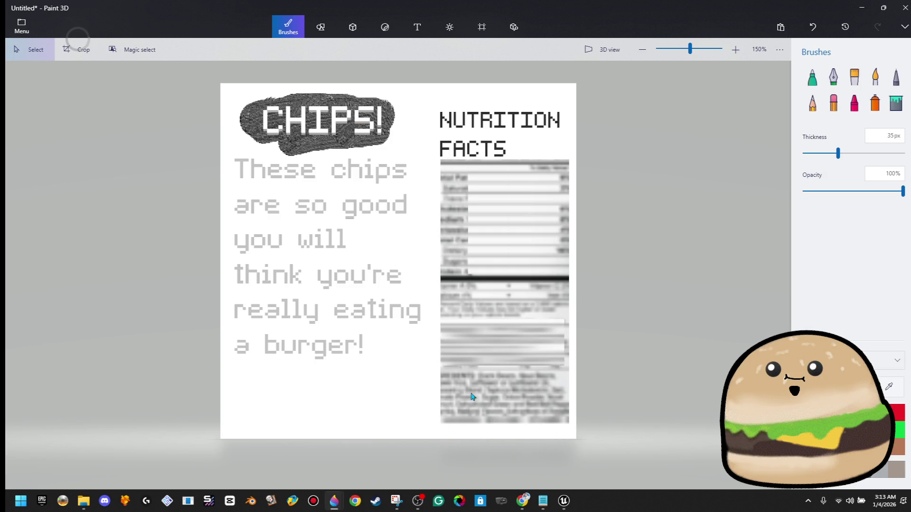
{"action": "left_click_drag", "start_coordinate": [436, 160], "coordinate": [575, 170]}
{"action": "key", "text": "Delete"}
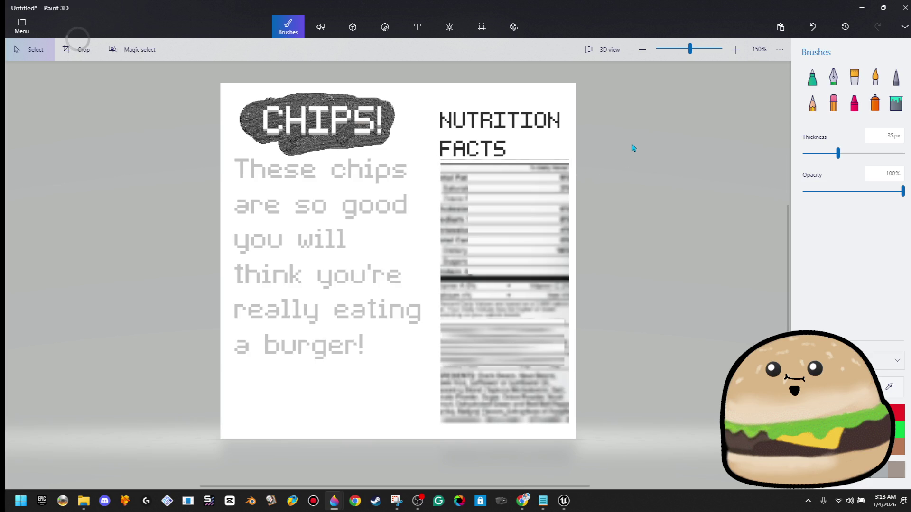
{"action": "left_click_drag", "start_coordinate": [572, 156], "coordinate": [423, 166]}
{"action": "key", "text": "Delete"}
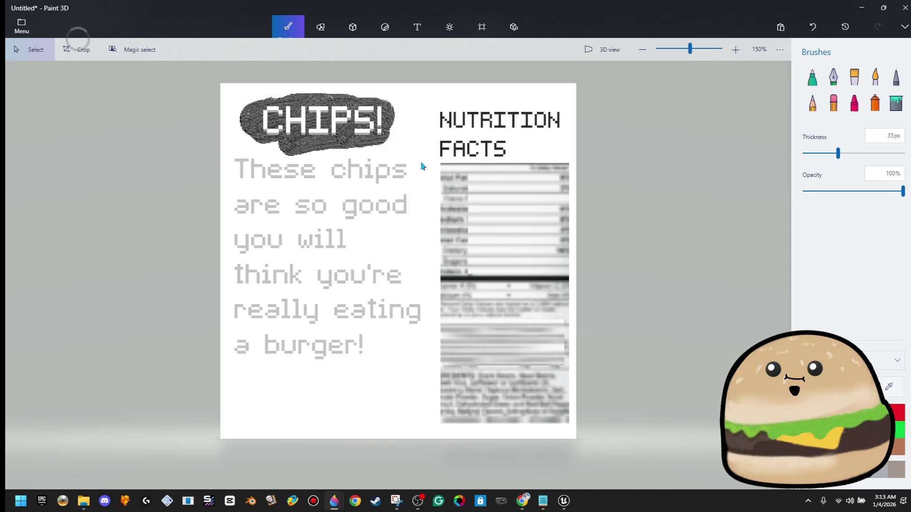
{"action": "left_click", "coordinate": [495, 152]}
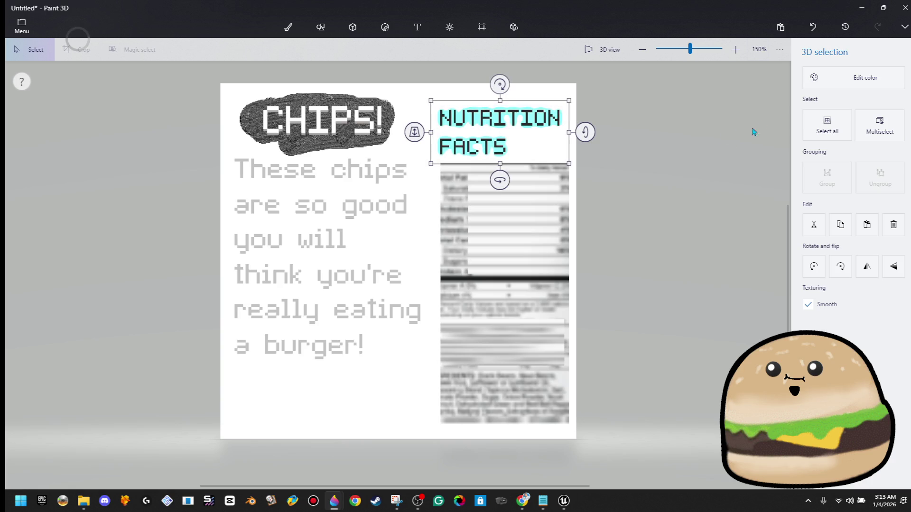
{"action": "key", "text": "b"}
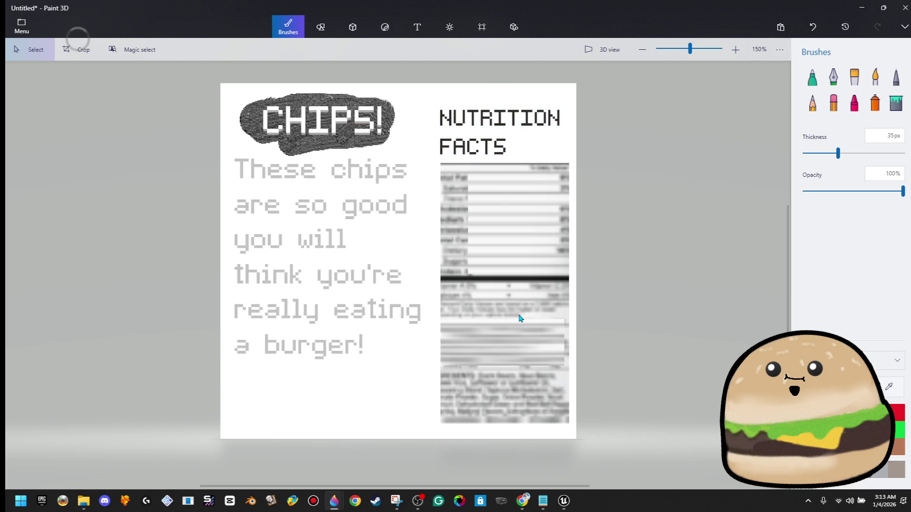
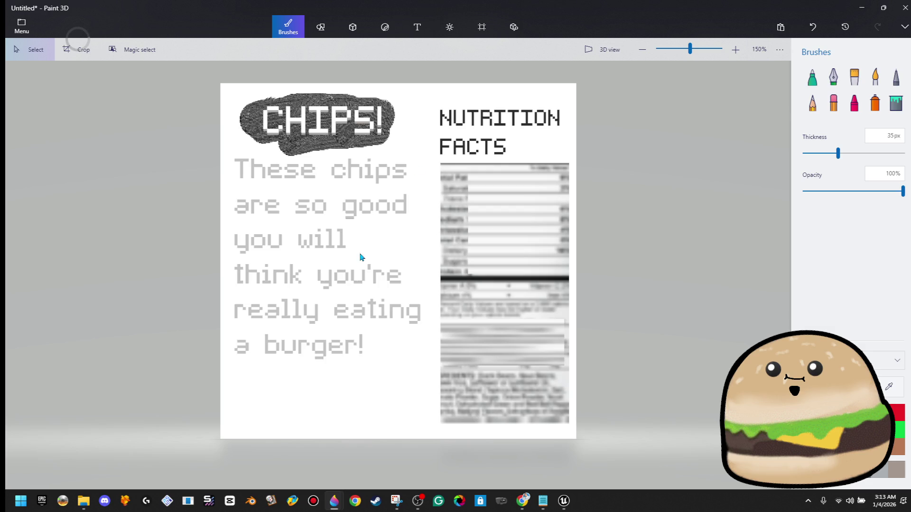
Undo the last slogan change and set up a black, size 8, centre-aligned text box below the slogan.
{"action": "key", "text": "ctrl+z"}
{"action": "key", "text": "ctrl+z"}
{"action": "key", "text": "ctrl+z"}
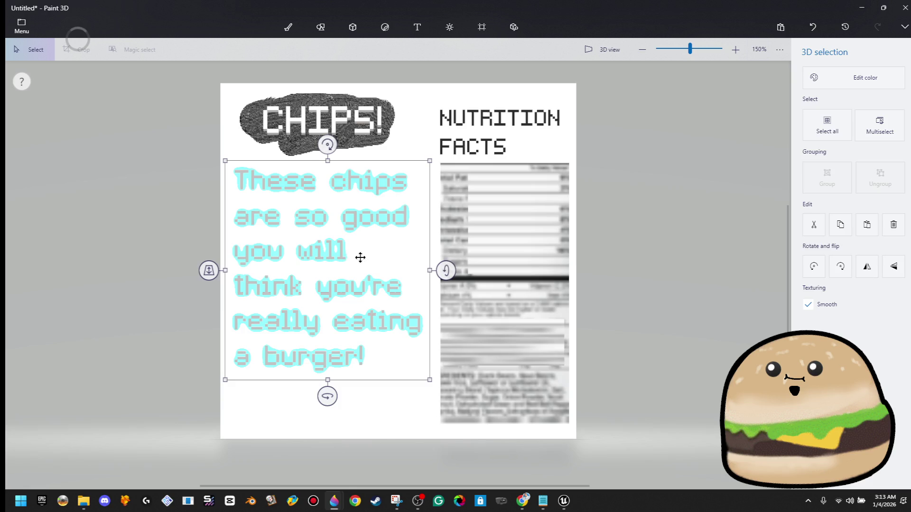
{"action": "left_click", "coordinate": [417, 27]}
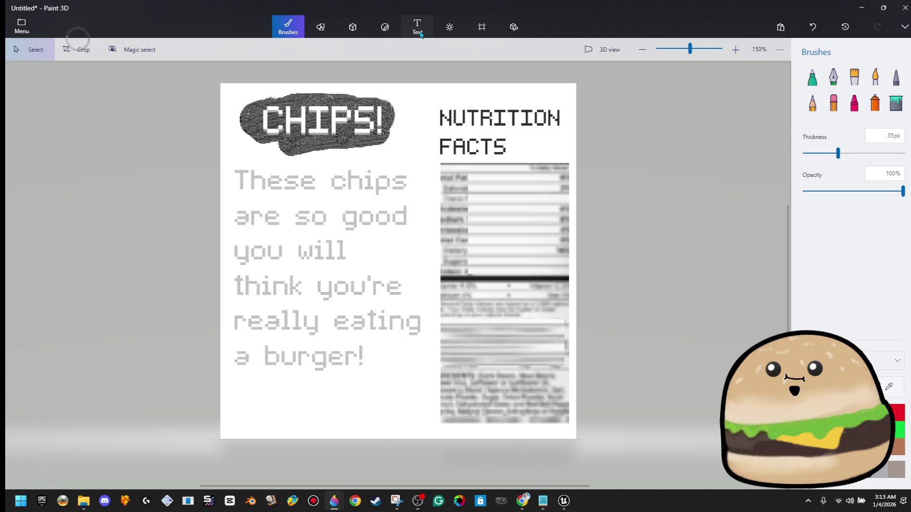
{"action": "left_click", "coordinate": [280, 401]}
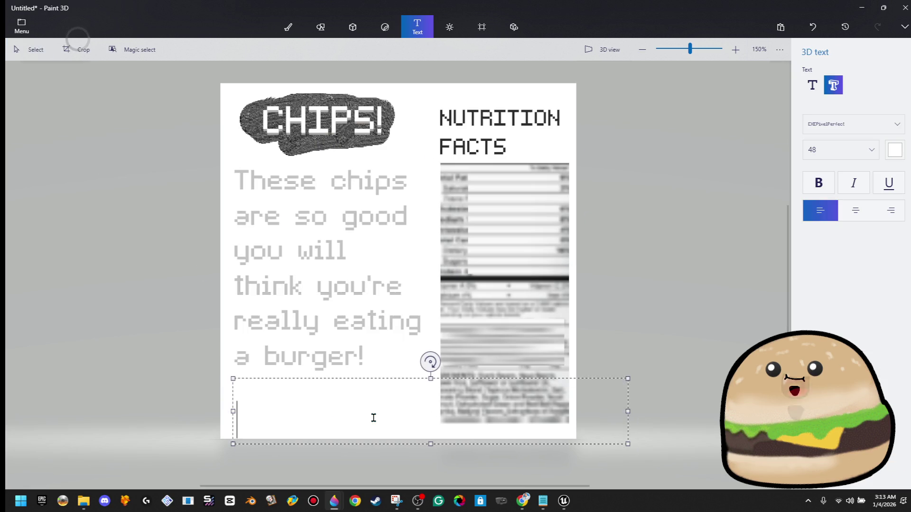
{"action": "key", "text": "BackSpace"}
{"action": "key", "text": "BackSpace"}
{"action": "key", "text": "BackSpace"}
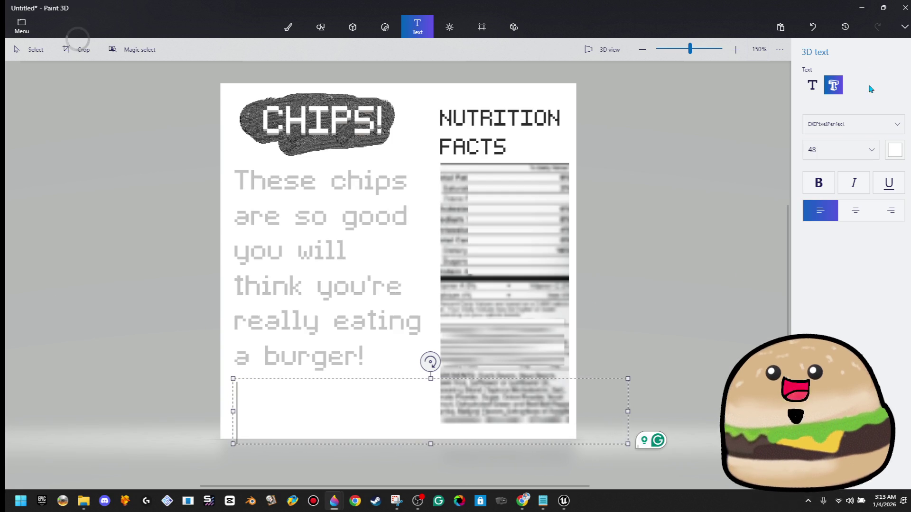
{"action": "left_click", "coordinate": [894, 149]}
{"action": "left_click", "coordinate": [852, 185]}
{"action": "left_click", "coordinate": [317, 394]}
{"action": "type", "text": "f"}
{"action": "left_click_drag", "start_coordinate": [318, 395], "coordinate": [166, 366]}
{"action": "key", "text": "BackSpace"}
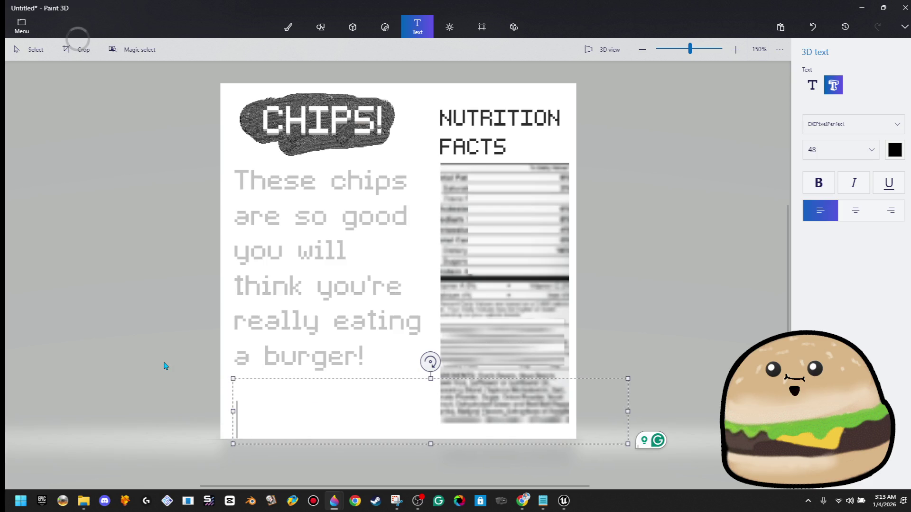
{"action": "left_click", "coordinate": [866, 149]}
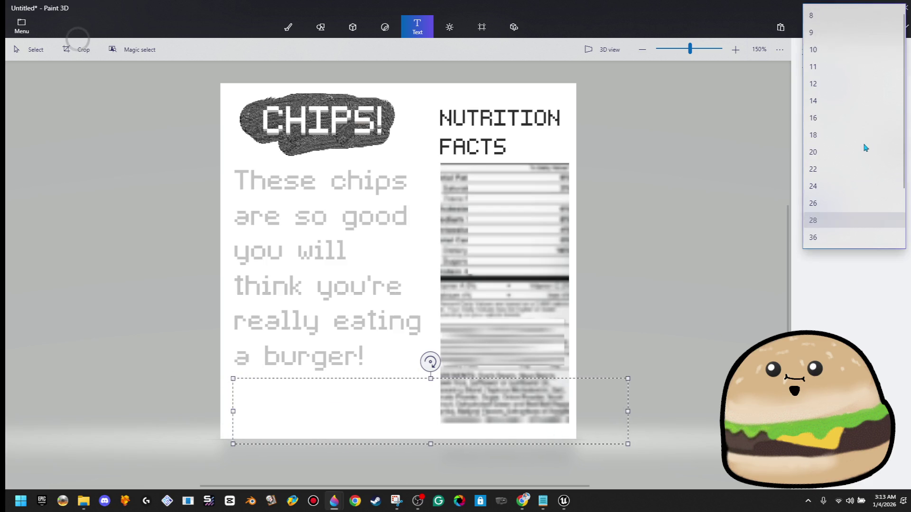
{"action": "left_click", "coordinate": [847, 30]}
{"action": "left_click", "coordinate": [853, 218]}
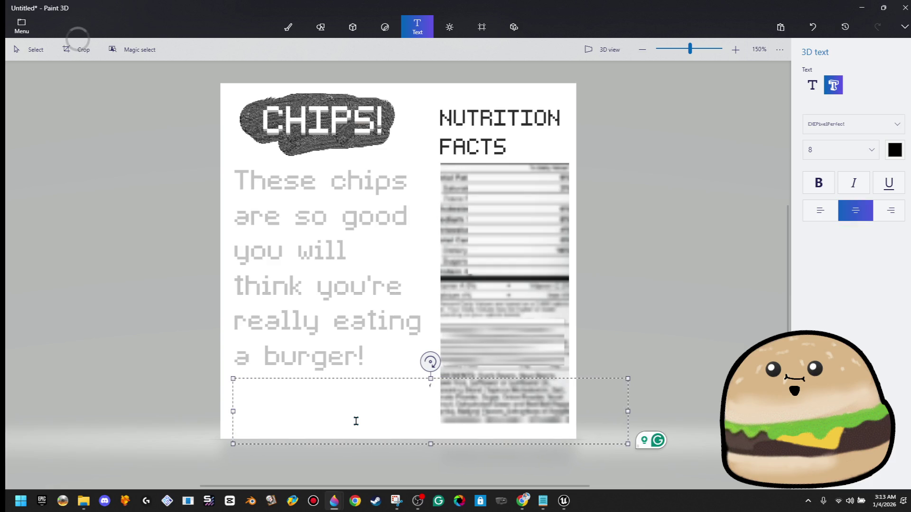
Type the two credit lines, FLASHDREAMSSTUDIOS 2006 and the creator credit, and commit the text.
{"action": "type", "text": "F"}
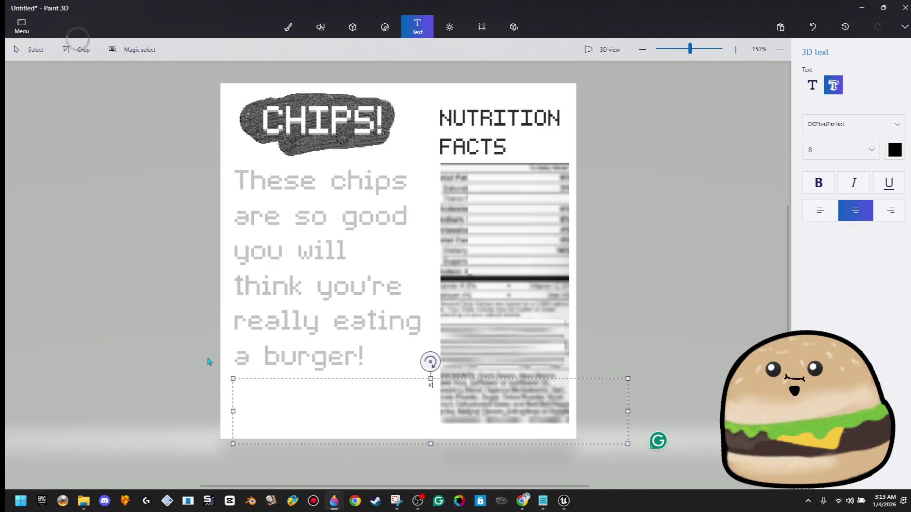
{"action": "type", "text": "LASHDREAMSST"}
{"action": "type", "text": "UDIOS 2"}
{"action": "type", "text": "AL"}
{"action": "type", "text": "CREATED"}
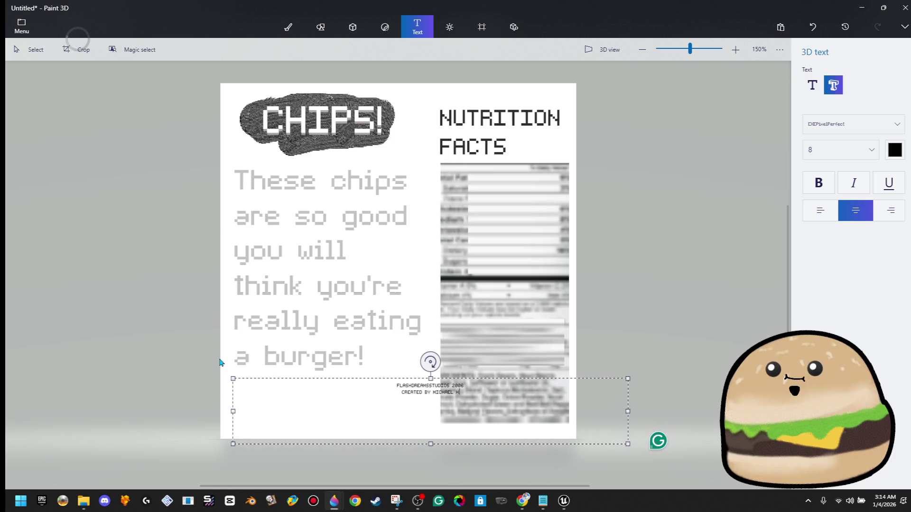
{"action": "key", "text": "Return"}
{"action": "left_click", "coordinate": [477, 324]}
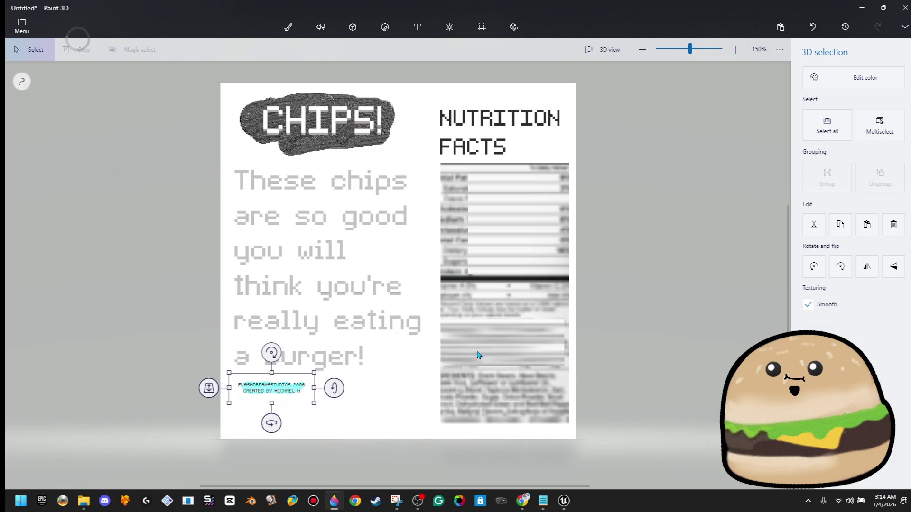
Enlarge the credits text and reposition it under the slogan.
{"action": "mouse_move", "coordinate": [328, 403]}
{"action": "left_mouse_down"}
{"action": "mouse_move", "coordinate": [389, 430]}
{"action": "mouse_move", "coordinate": [399, 412]}
{"action": "left_mouse_up"}
{"action": "left_click", "coordinate": [394, 412]}
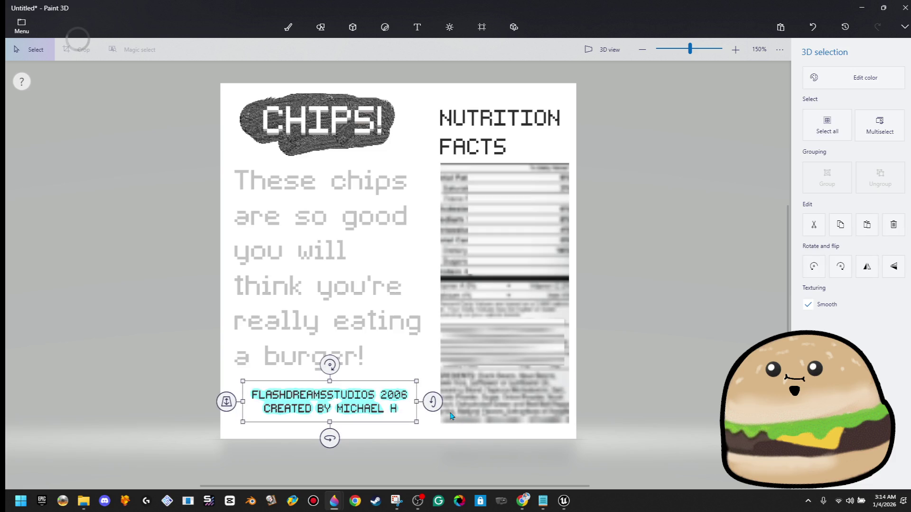
{"action": "left_click", "coordinate": [418, 407]}
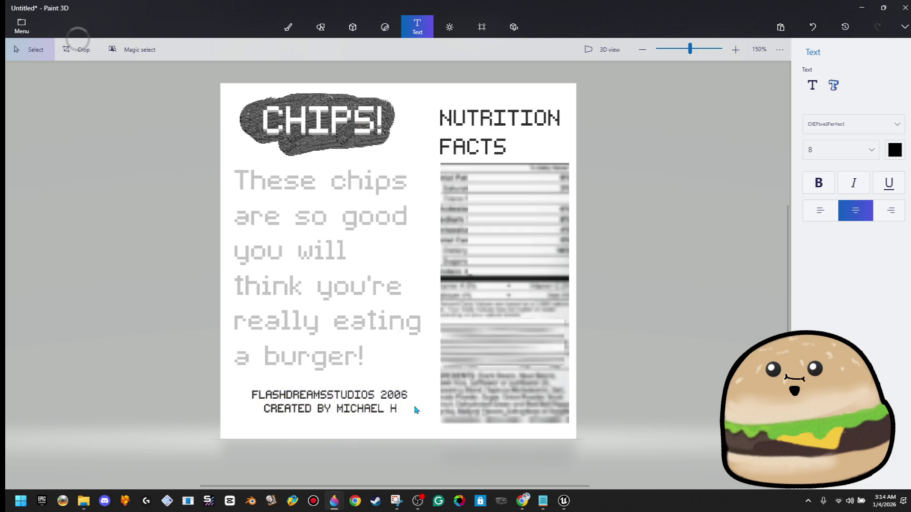
{"action": "left_click", "coordinate": [375, 400]}
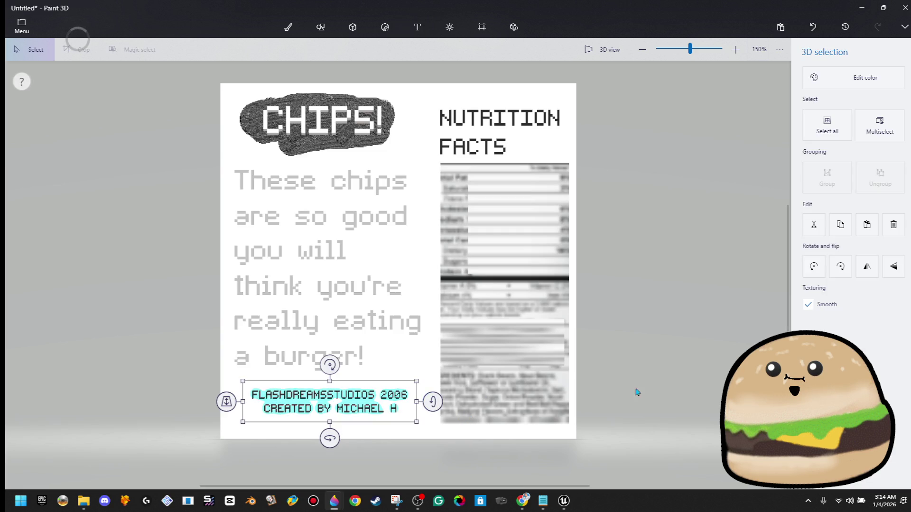
{"action": "left_click", "coordinate": [658, 383]}
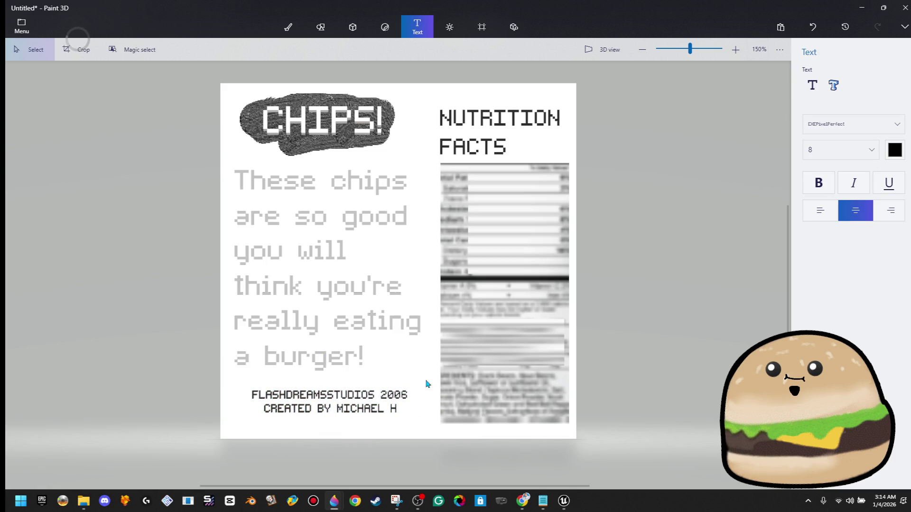
{"action": "left_click", "coordinate": [407, 399]}
Recolour the credits text grey-taupe after trying slate and brown swatches.
{"action": "left_click", "coordinate": [813, 78]}
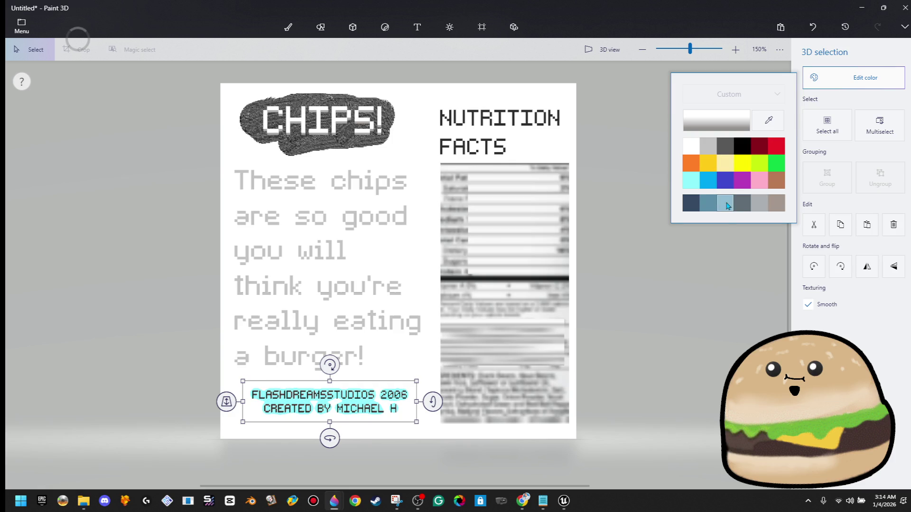
{"action": "left_click", "coordinate": [743, 210]}
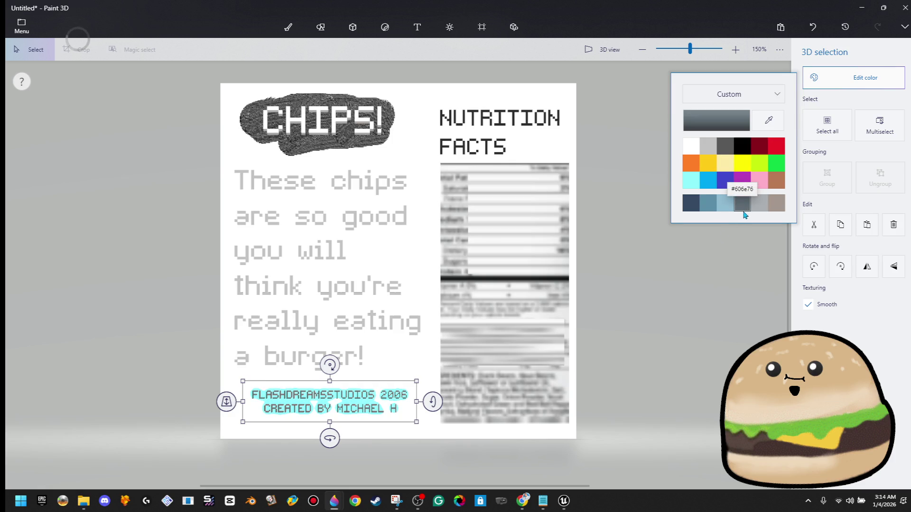
{"action": "left_click", "coordinate": [776, 186]}
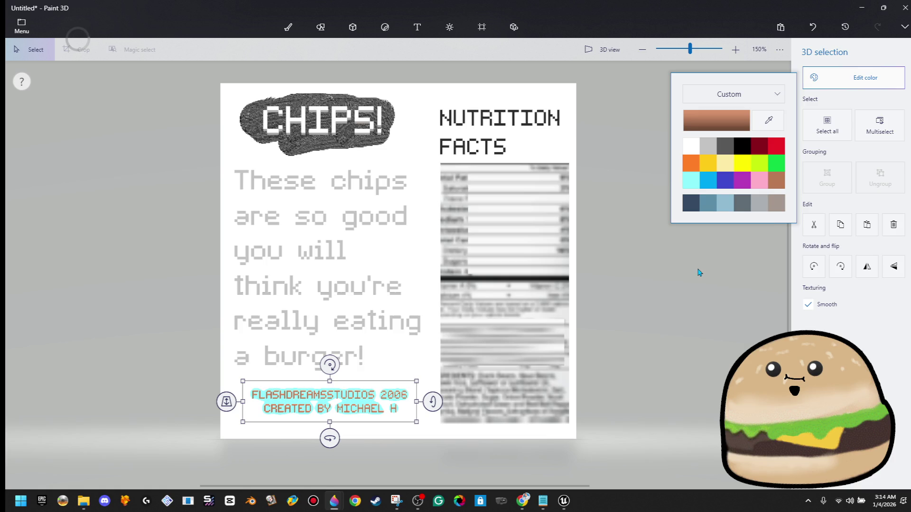
{"action": "left_click", "coordinate": [776, 204]}
{"action": "left_click", "coordinate": [675, 272]}
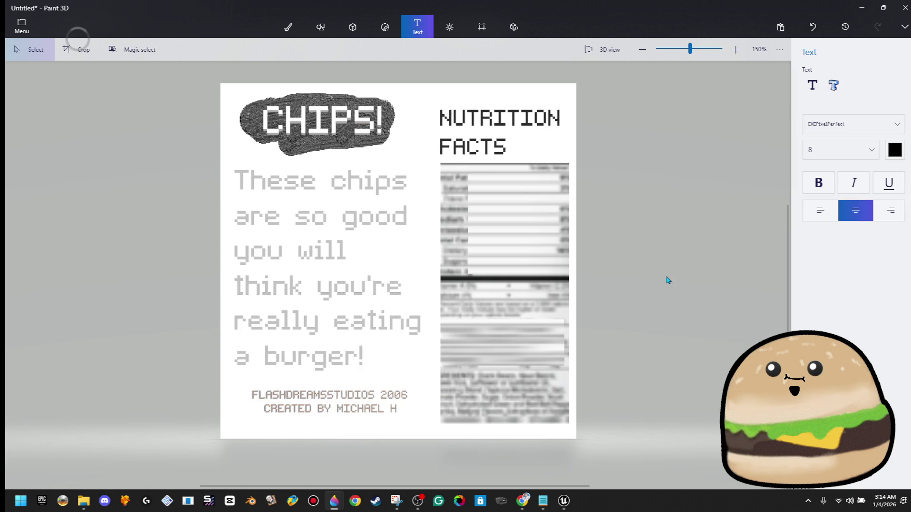
{"action": "scroll", "coordinate": [668, 286], "scroll_direction": "down", "scroll_amount": 1}
{"action": "scroll", "coordinate": [405, 380], "scroll_direction": "up", "scroll_amount": 4}
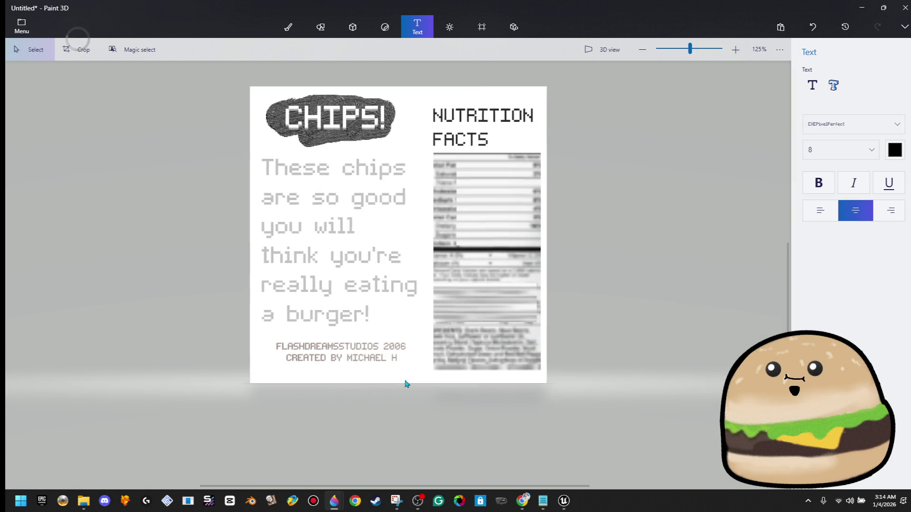
{"action": "left_click", "coordinate": [392, 355]}
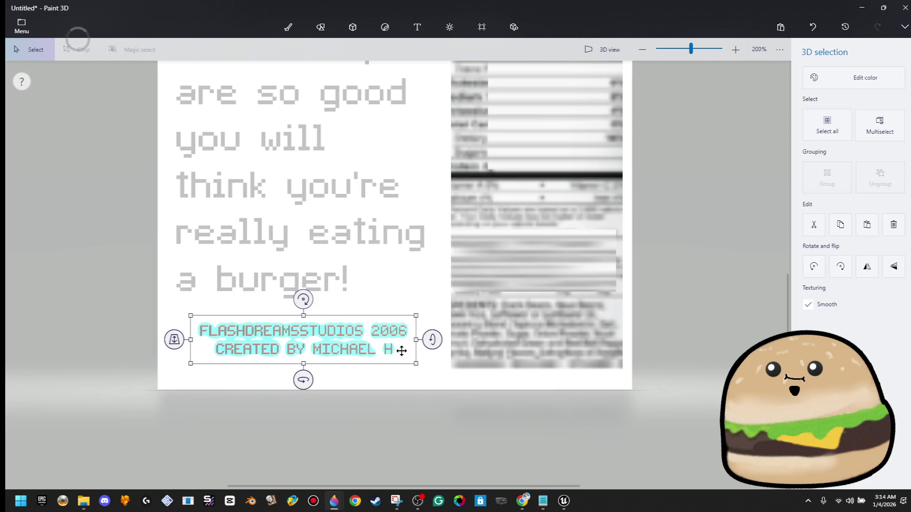
Undo the credits text and nudge the slogan text slightly lower with the arrow keys.
{"action": "key", "text": "ctrl+z"}
{"action": "scroll", "coordinate": [400, 356], "scroll_direction": "down", "scroll_amount": 3}
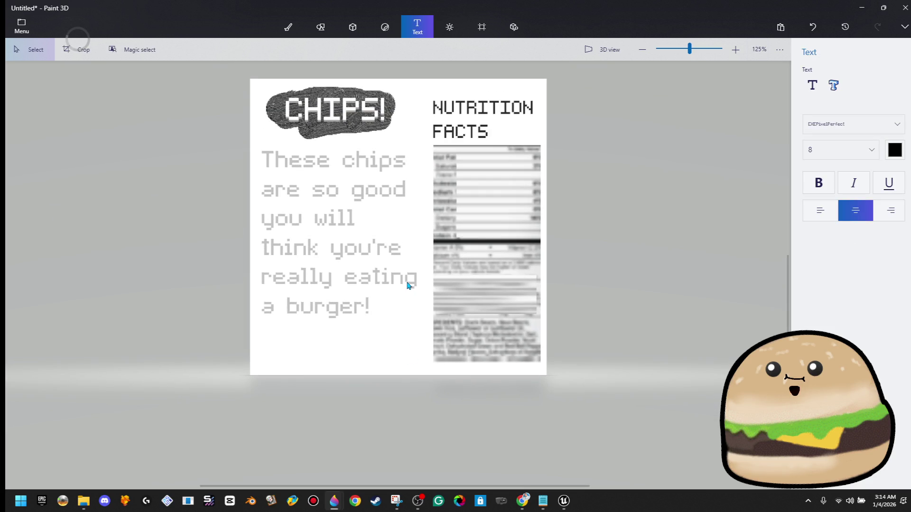
{"action": "left_click", "coordinate": [407, 285]}
{"action": "key", "text": "Down"}
{"action": "key", "text": "Down"}
{"action": "key", "text": "Down"}
{"action": "key", "text": "Down"}
{"action": "key", "text": "Down"}
{"action": "key", "text": "Right"}
{"action": "key", "text": "Right"}
{"action": "key", "text": "Escape"}
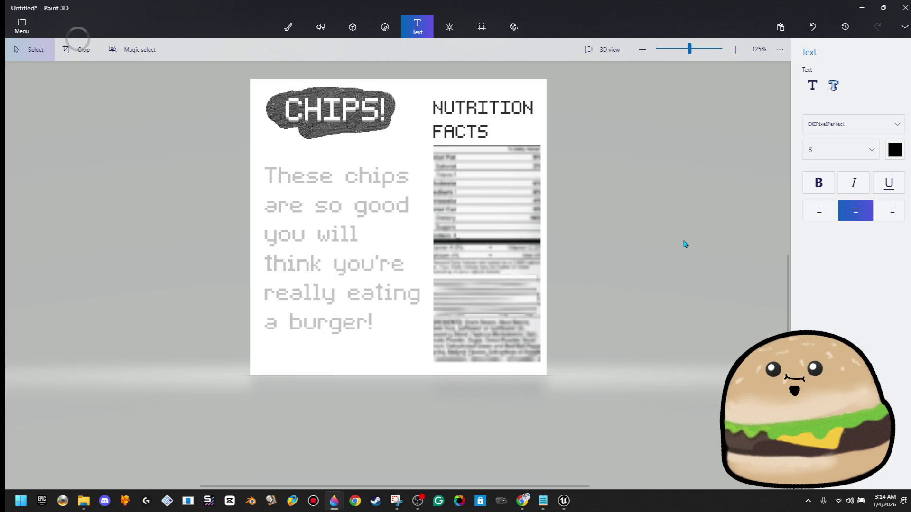
{"action": "scroll", "coordinate": [402, 264], "scroll_direction": "down", "scroll_amount": 5}
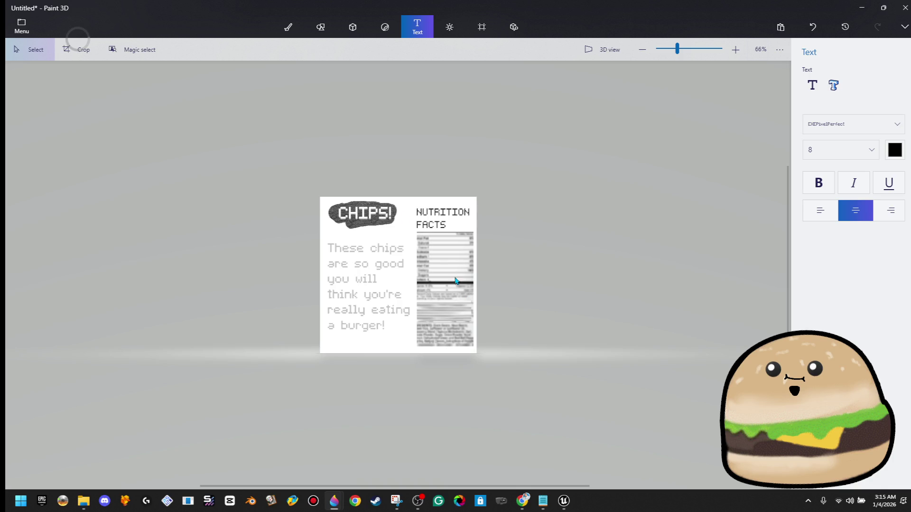
{"action": "scroll", "coordinate": [460, 220], "scroll_direction": "up", "scroll_amount": 5}
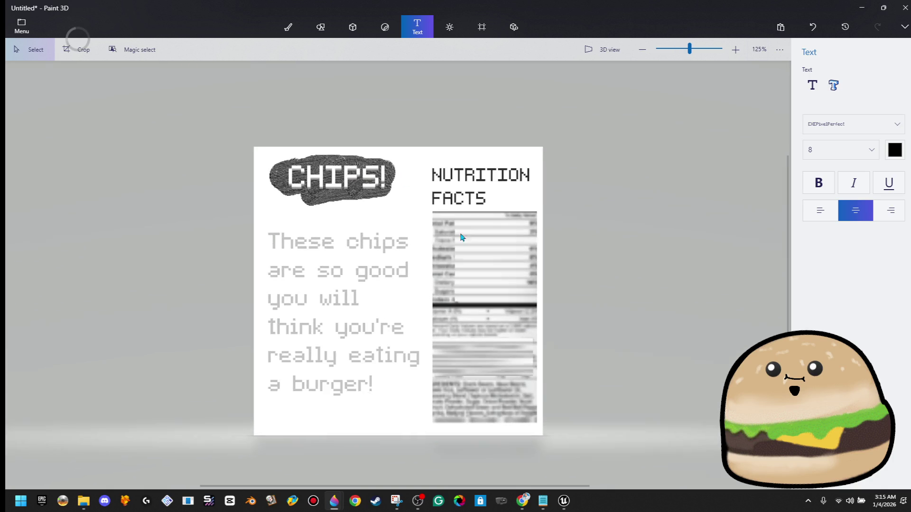
{"action": "left_click", "coordinate": [352, 27]}
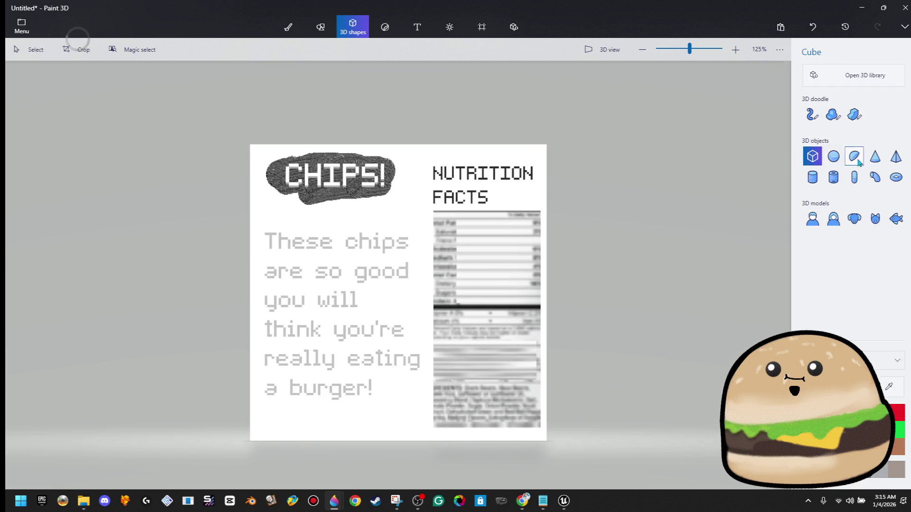
Draw a black rectangle and straight lines over the nutrition label, then undo them.
{"action": "left_click", "coordinate": [320, 26]}
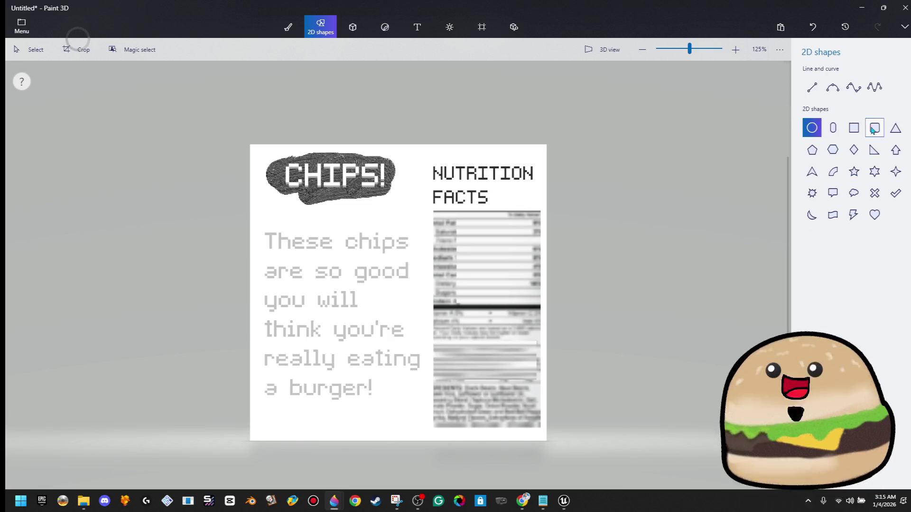
{"action": "left_click", "coordinate": [853, 127]}
{"action": "mouse_move", "coordinate": [543, 209]}
{"action": "left_mouse_down"}
{"action": "mouse_move", "coordinate": [423, 391]}
{"action": "mouse_move", "coordinate": [427, 431]}
{"action": "left_mouse_up"}
{"action": "left_click", "coordinate": [701, 221]}
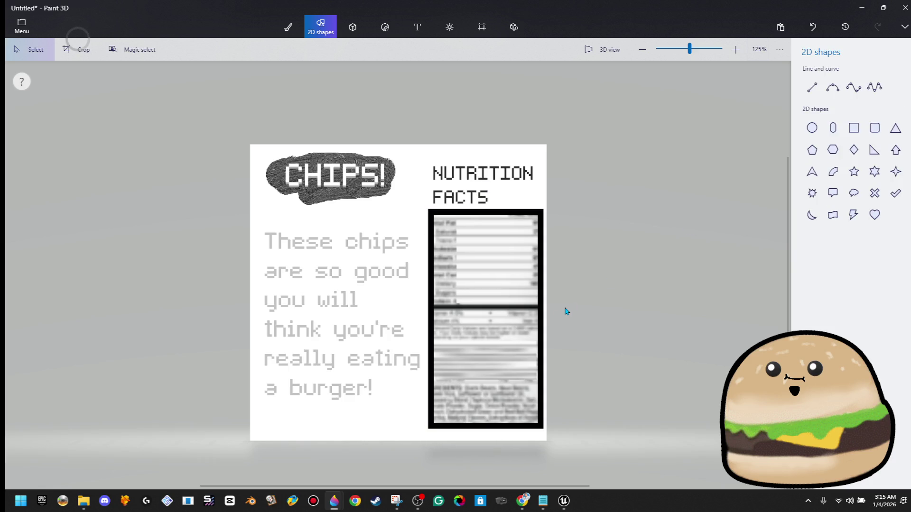
{"action": "left_click", "coordinate": [812, 87]}
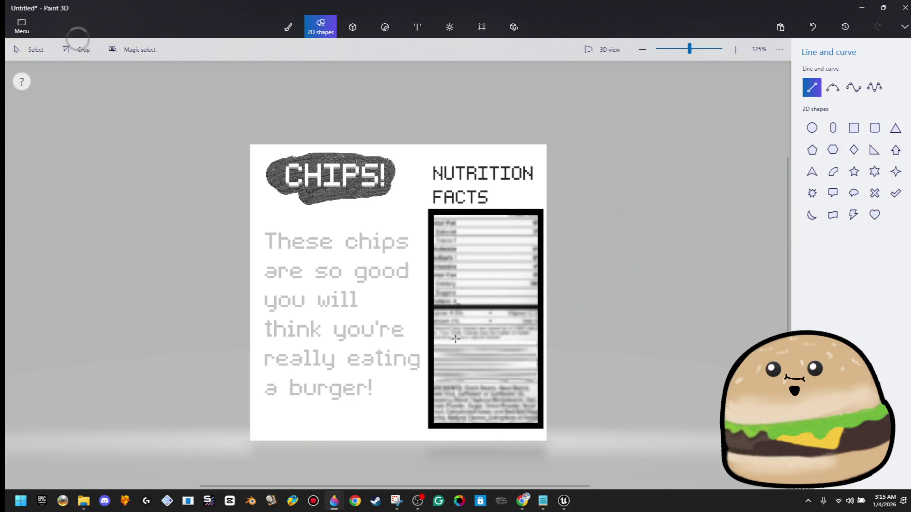
{"action": "left_click_drag", "start_coordinate": [473, 305], "coordinate": [538, 306]}
{"action": "left_click", "coordinate": [594, 258]}
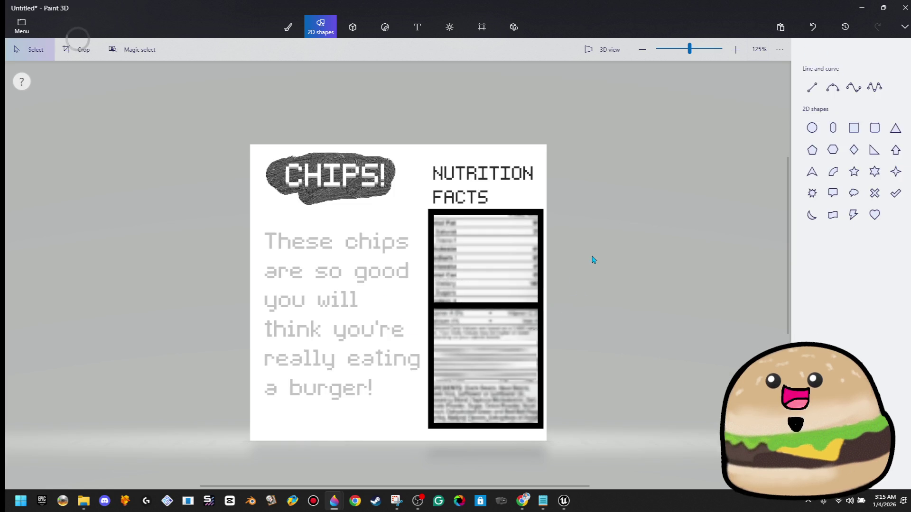
{"action": "left_click", "coordinate": [818, 90]}
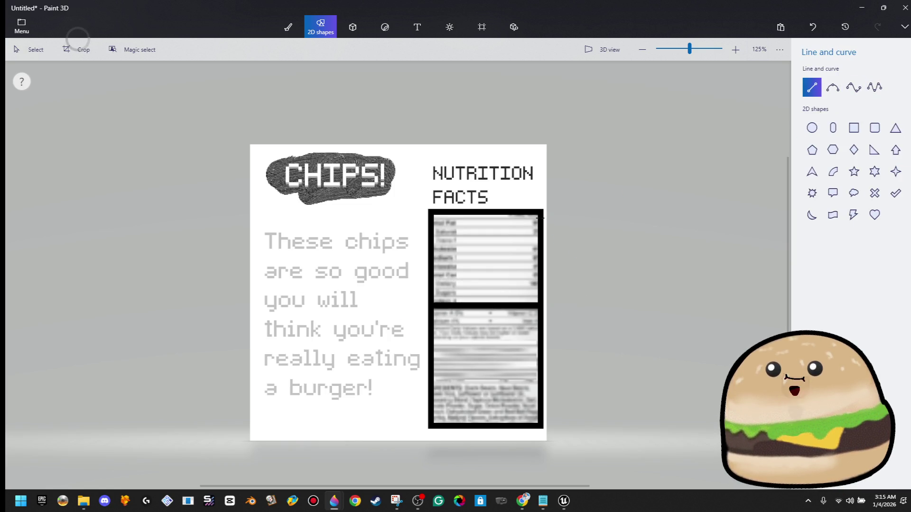
{"action": "left_click_drag", "start_coordinate": [538, 217], "coordinate": [471, 217]}
{"action": "left_click", "coordinate": [663, 130]}
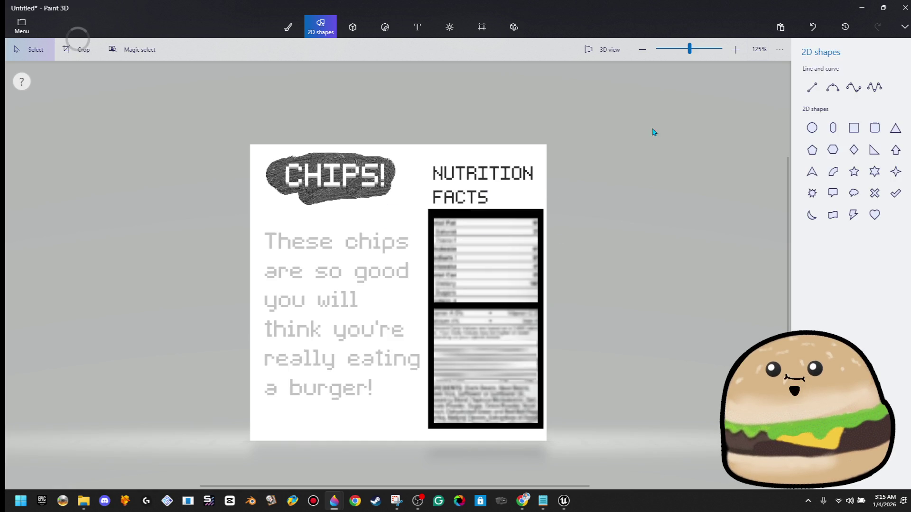
{"action": "scroll", "coordinate": [635, 135], "scroll_direction": "down", "scroll_amount": 1}
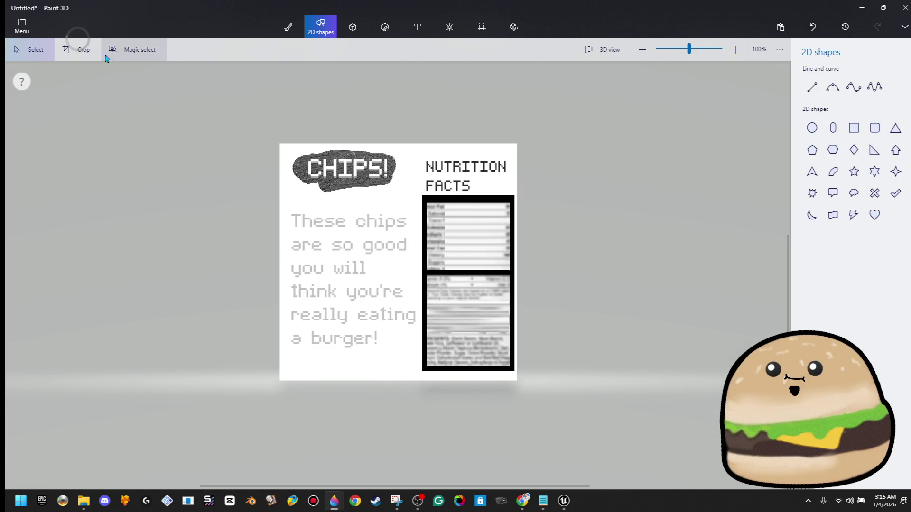
{"action": "key", "text": "ctrl+z"}
{"action": "key", "text": "ctrl+z"}
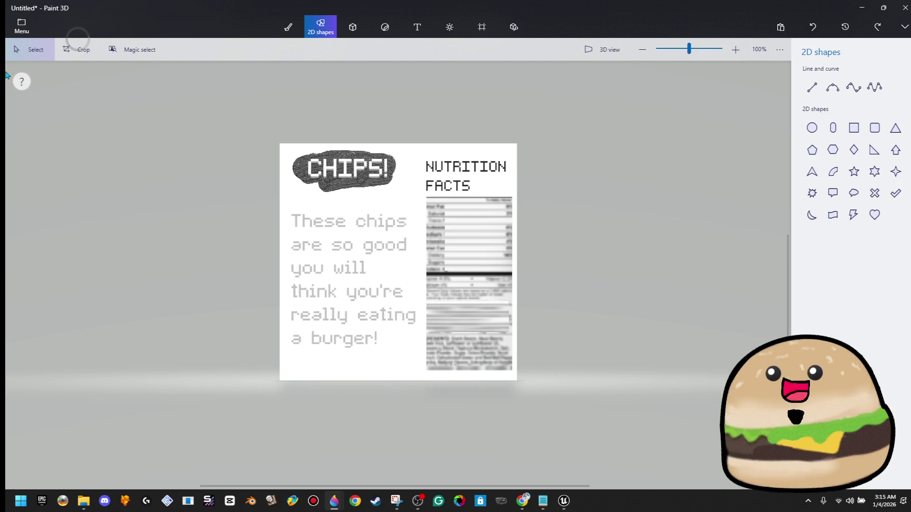
{"action": "scroll", "coordinate": [180, 173], "scroll_direction": "up", "scroll_amount": 1}
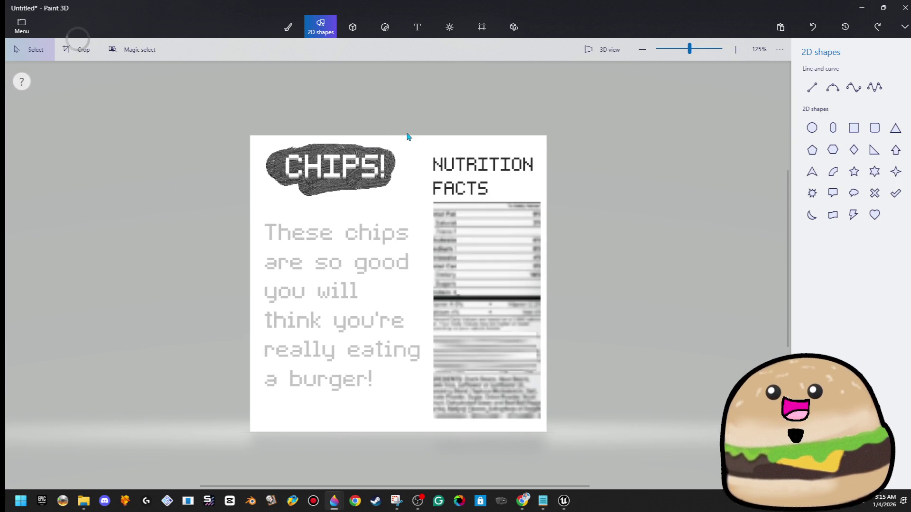
Redraw the black rectangle frame around the nutrition table and fine-tune its edges.
{"action": "left_click", "coordinate": [854, 127]}
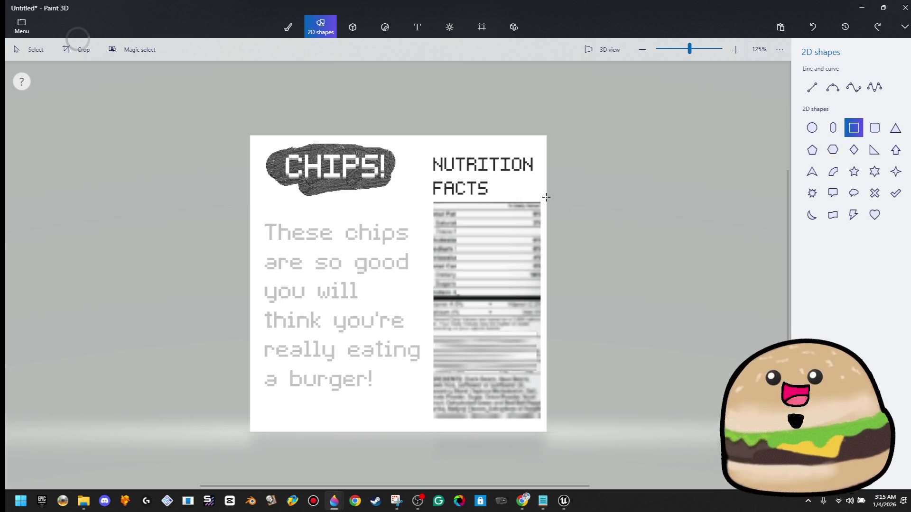
{"action": "mouse_move", "coordinate": [541, 200]}
{"action": "left_mouse_down"}
{"action": "mouse_move", "coordinate": [456, 335]}
{"action": "mouse_move", "coordinate": [426, 421]}
{"action": "left_mouse_up"}
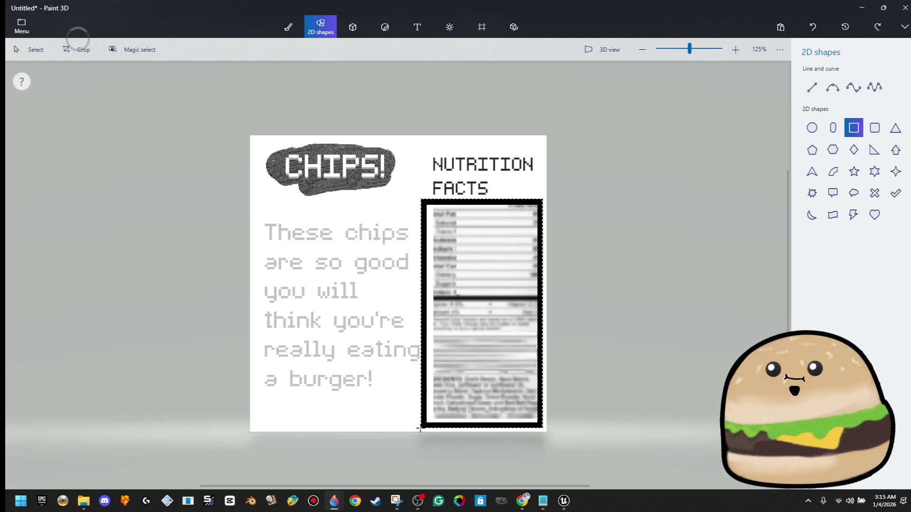
{"action": "left_click_drag", "start_coordinate": [453, 392], "coordinate": [451, 394]}
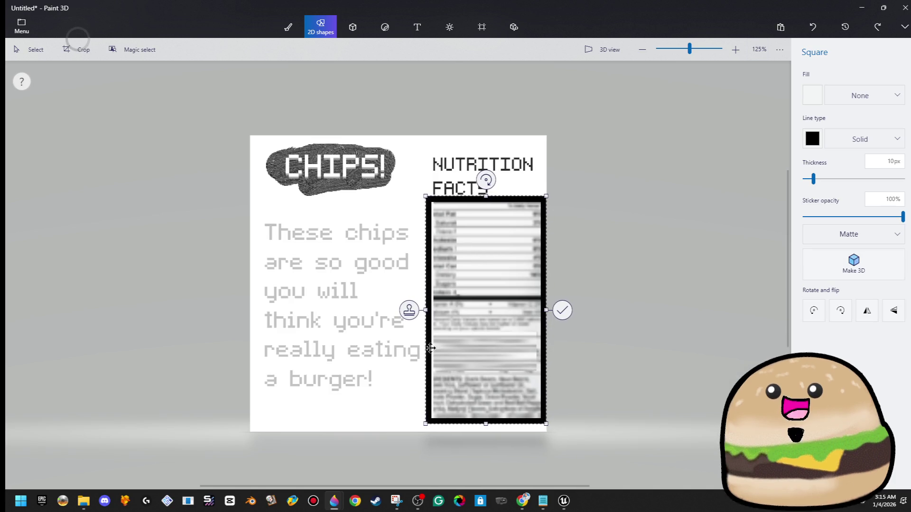
{"action": "left_click_drag", "start_coordinate": [426, 310], "coordinate": [428, 311]}
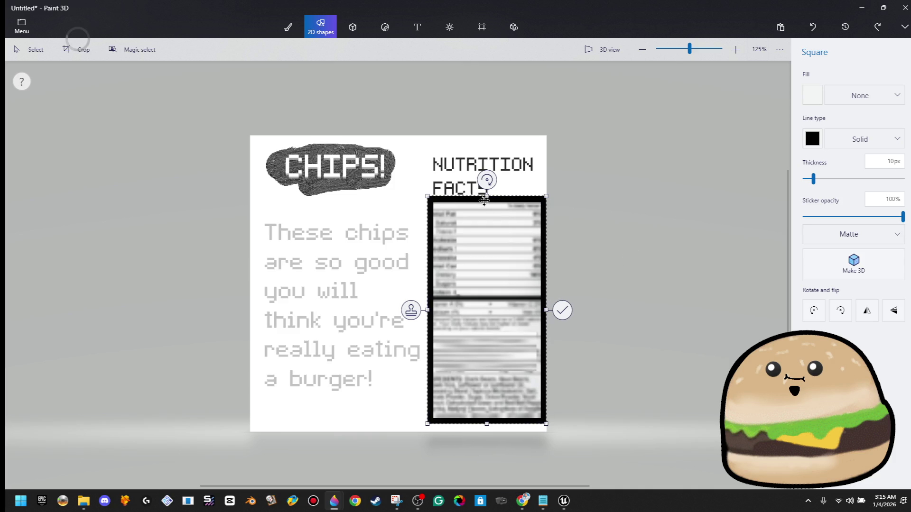
{"action": "left_click_drag", "start_coordinate": [489, 195], "coordinate": [487, 208]}
{"action": "left_click", "coordinate": [565, 187]}
Choose bold 3D text for a new nutrition heading.
{"action": "left_click", "coordinate": [320, 27]}
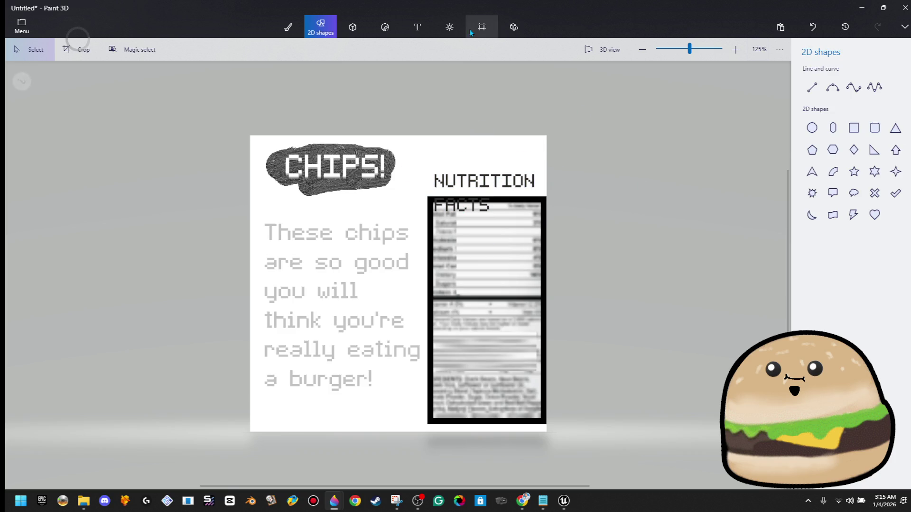
{"action": "left_click", "coordinate": [417, 27]}
{"action": "left_click", "coordinate": [837, 86]}
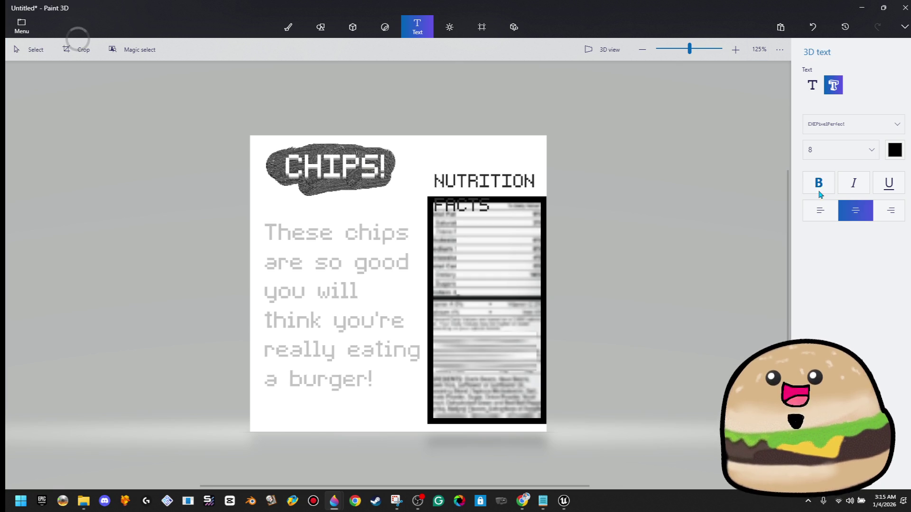
{"action": "left_click", "coordinate": [480, 142]}
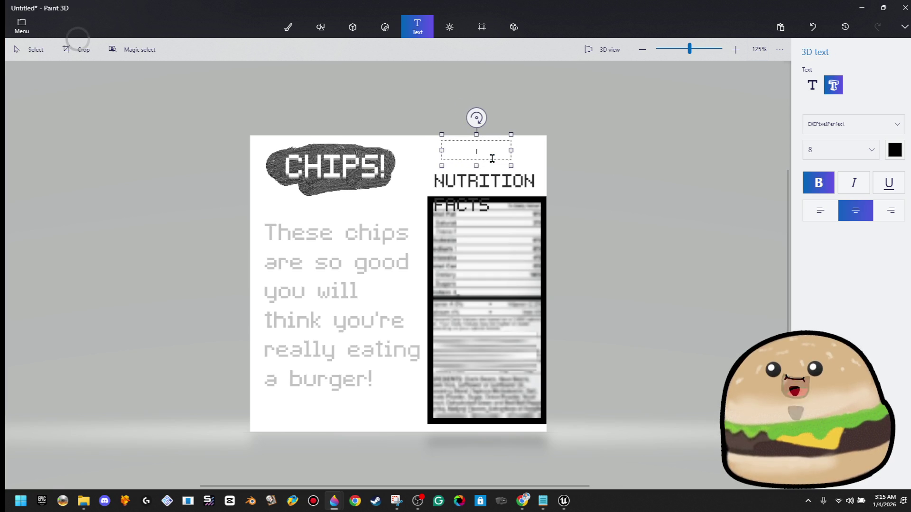
Type NUTRITION, enlarge it, place it over the old heading, and select the framed table area.
{"action": "type", "text": "NUTRITION"}
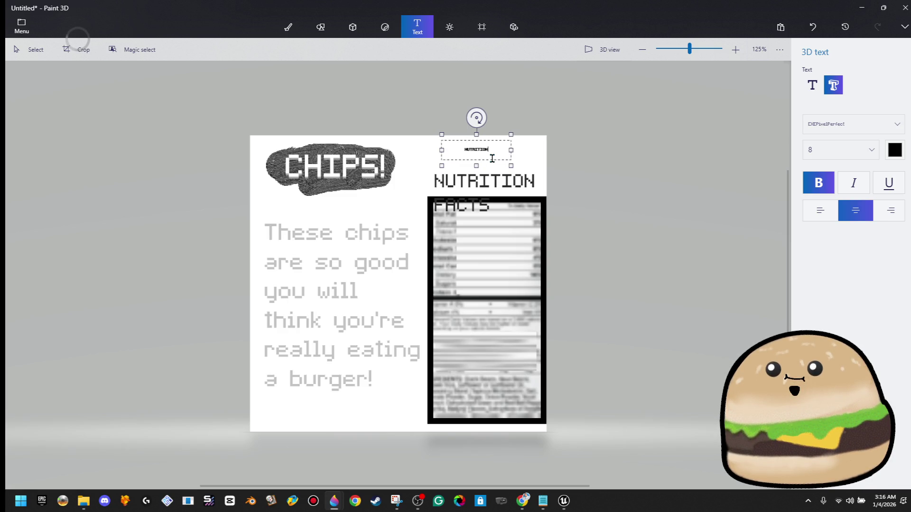
{"action": "left_click", "coordinate": [520, 134]}
{"action": "left_click_drag", "start_coordinate": [473, 126], "coordinate": [561, 107]}
{"action": "left_click_drag", "start_coordinate": [514, 136], "coordinate": [514, 168]}
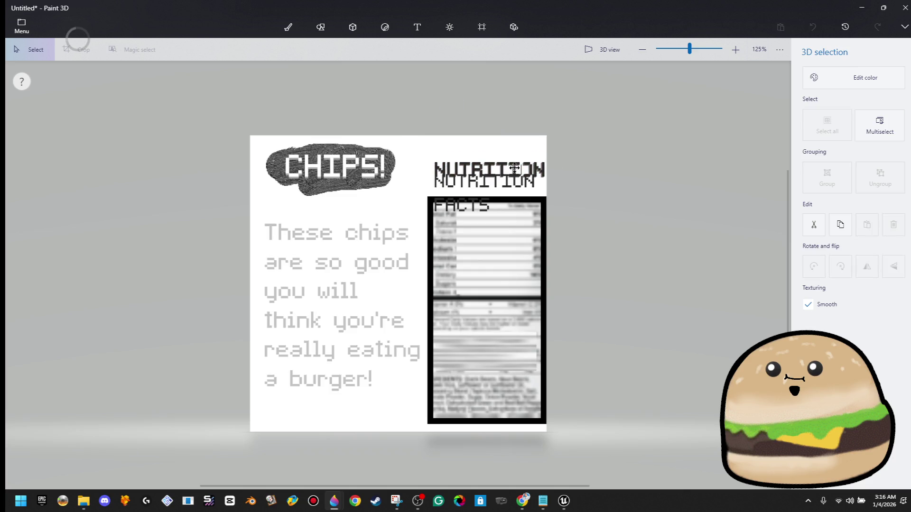
{"action": "left_click", "coordinate": [509, 192]}
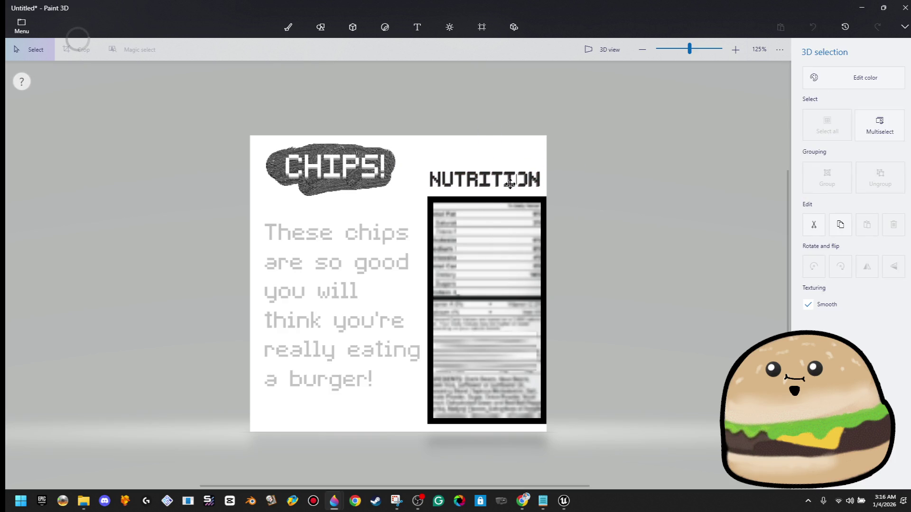
{"action": "left_click", "coordinate": [510, 184]}
{"action": "mouse_move", "coordinate": [605, 141]}
{"action": "left_mouse_down"}
{"action": "mouse_move", "coordinate": [434, 456]}
{"action": "mouse_move", "coordinate": [402, 464]}
{"action": "left_mouse_up"}
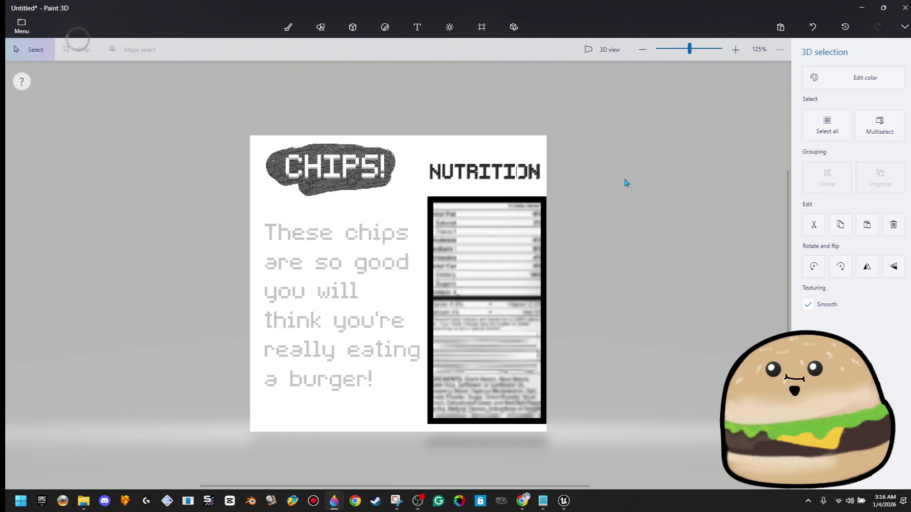
{"action": "mouse_move", "coordinate": [610, 187]}
{"action": "left_mouse_down"}
{"action": "mouse_move", "coordinate": [376, 467]}
{"action": "mouse_move", "coordinate": [387, 470]}
{"action": "left_mouse_up"}
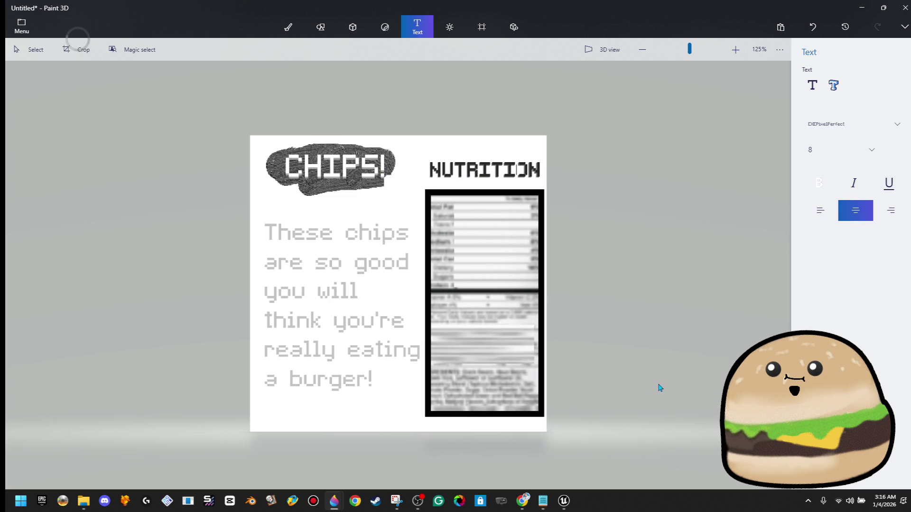
Move CHIPS! aside, adjust the grey scribble badge, then drag CHIPS! back centred on it.
{"action": "scroll", "coordinate": [659, 387], "scroll_direction": "down", "scroll_amount": 5}
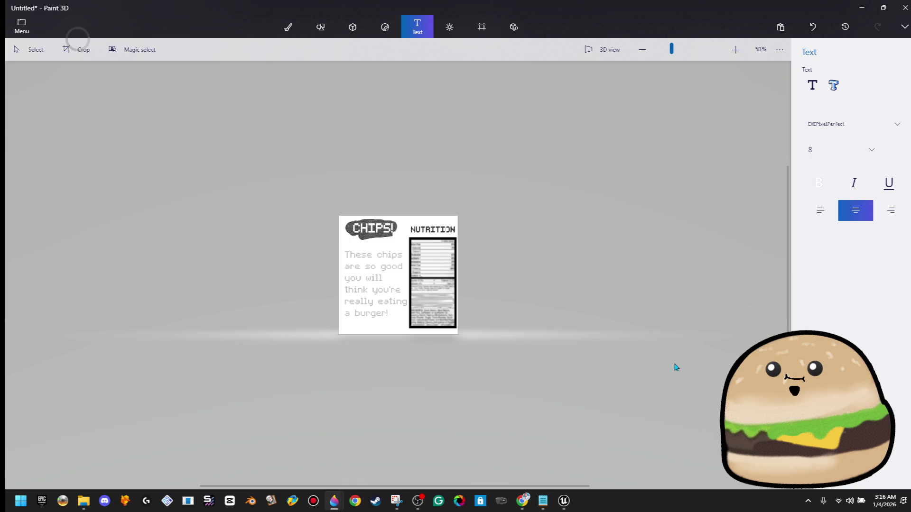
{"action": "scroll", "coordinate": [385, 239], "scroll_direction": "up", "scroll_amount": 2}
{"action": "mouse_move", "coordinate": [312, 229]}
{"action": "left_mouse_down"}
{"action": "mouse_move", "coordinate": [451, 152]}
{"action": "mouse_move", "coordinate": [431, 152]}
{"action": "left_mouse_up"}
{"action": "left_click_drag", "start_coordinate": [381, 203], "coordinate": [448, 156]}
{"action": "mouse_move", "coordinate": [303, 229]}
{"action": "left_mouse_down"}
{"action": "mouse_move", "coordinate": [421, 176]}
{"action": "mouse_move", "coordinate": [387, 204]}
{"action": "left_mouse_up"}
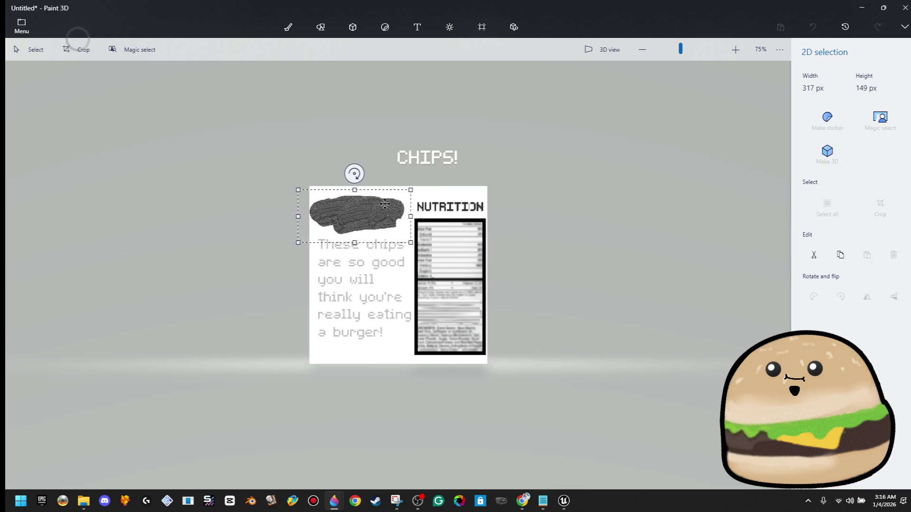
{"action": "left_click", "coordinate": [417, 27]}
{"action": "left_click", "coordinate": [436, 162]}
{"action": "left_click_drag", "start_coordinate": [435, 163], "coordinate": [373, 212]}
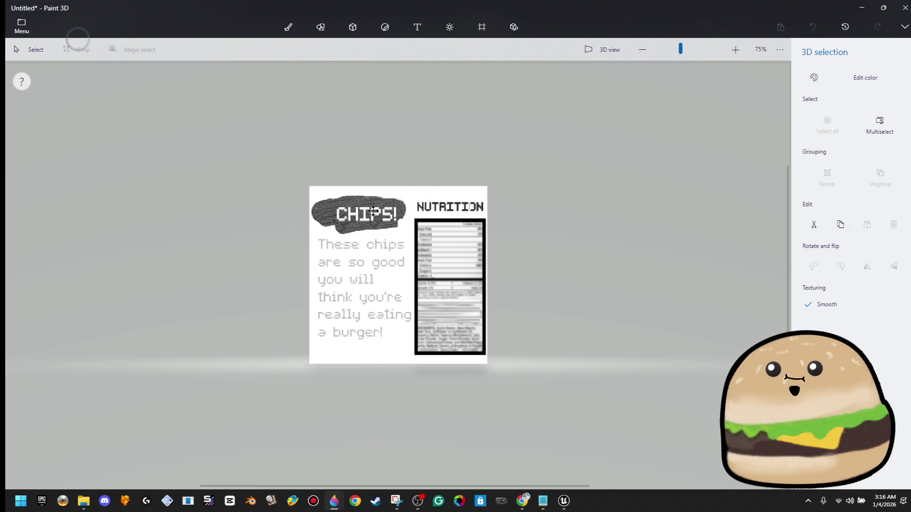
{"action": "left_click", "coordinate": [417, 27]}
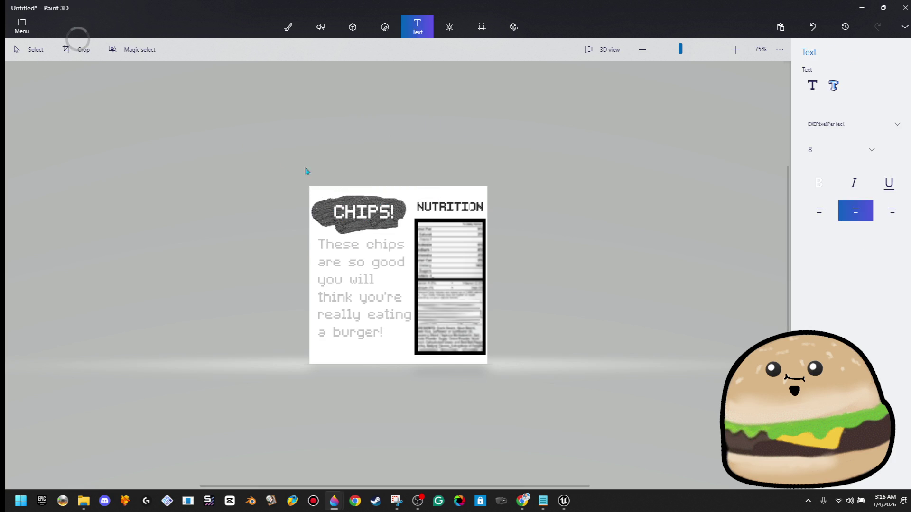
{"action": "key", "text": "Escape"}
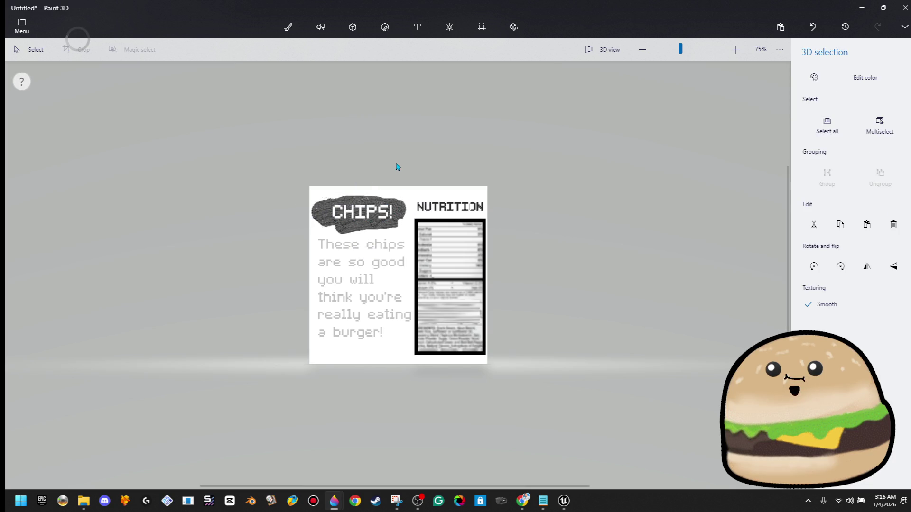
{"action": "left_click", "coordinate": [417, 27]}
Save the design as a transparent PNG named CHIPS BACK OF BAG LABEL in TEXTURES-Custom, then minimize Paint 3D.
{"action": "left_click", "coordinate": [22, 26]}
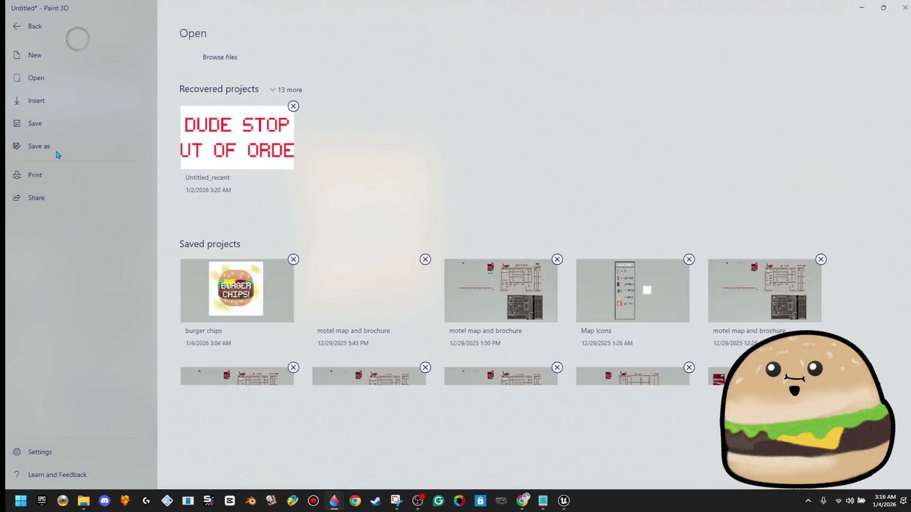
{"action": "left_click", "coordinate": [58, 150]}
{"action": "left_click", "coordinate": [203, 86]}
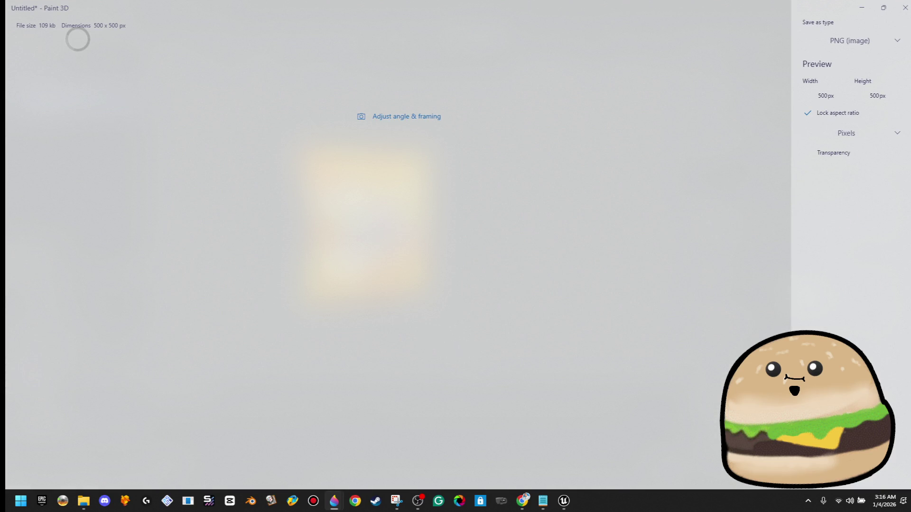
{"action": "left_click", "coordinate": [808, 153]}
{"action": "type", "text": "C"}
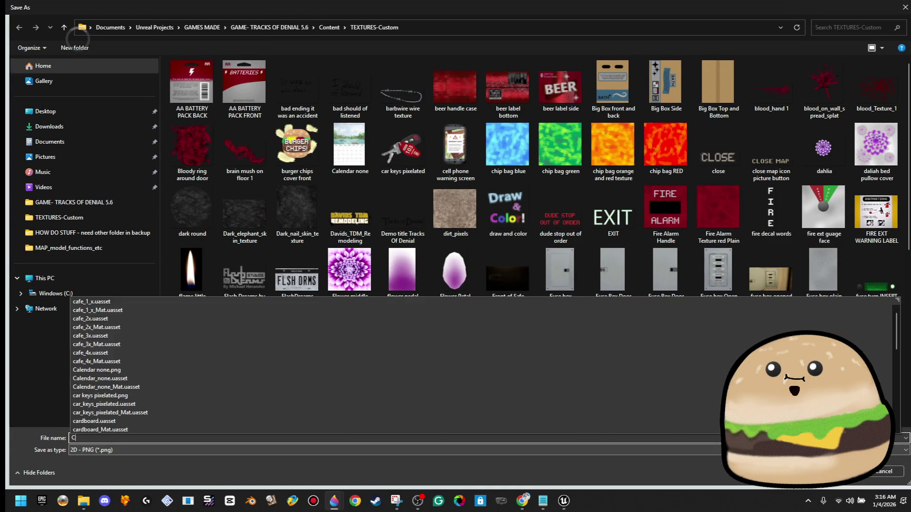
{"action": "type", "text": "HIPS BACK OF BAG LABEL"}
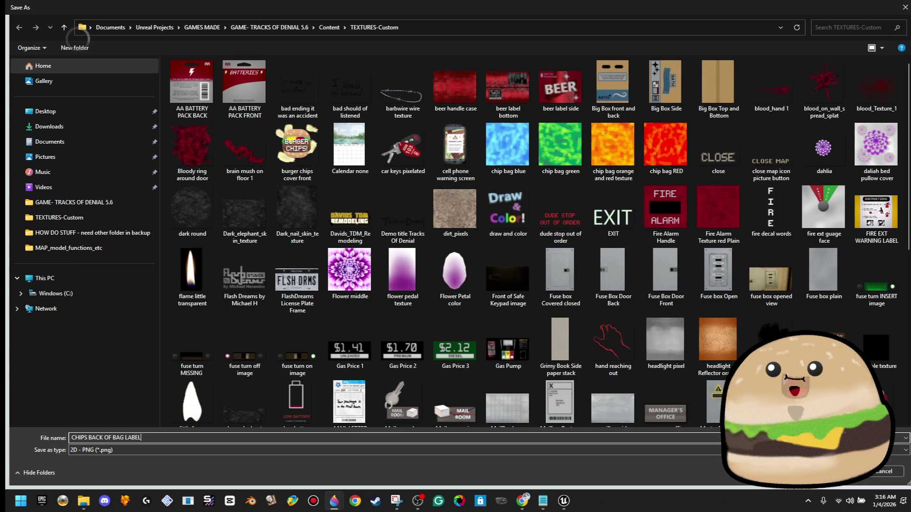
{"action": "key", "text": "Return"}
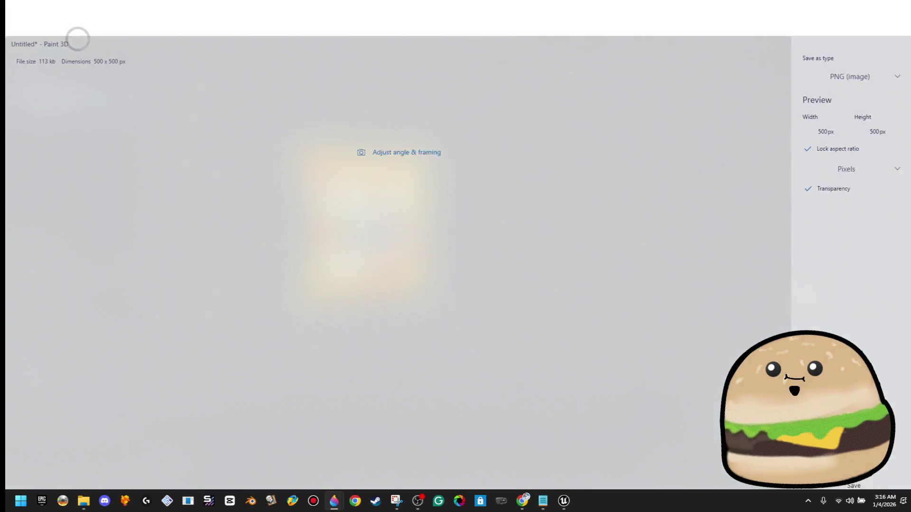
{"action": "left_click", "coordinate": [868, 8]}
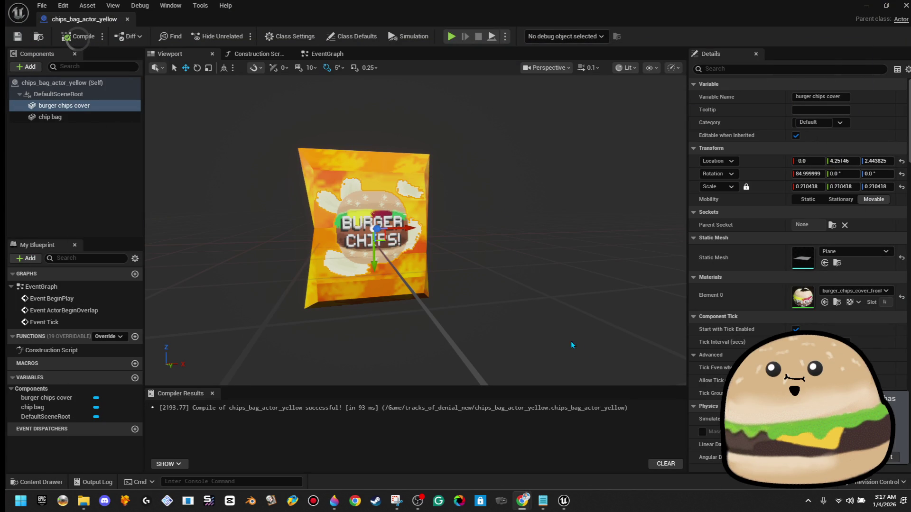
Duplicate the burger chips cover component and rename the copy burger chips REAR LABEL.
{"action": "mouse_move", "coordinate": [415, 230]}
{"action": "left_mouse_down"}
{"action": "mouse_move", "coordinate": [389, 229]}
{"action": "mouse_move", "coordinate": [474, 229]}
{"action": "left_mouse_up"}
{"action": "right_click", "coordinate": [75, 106]}
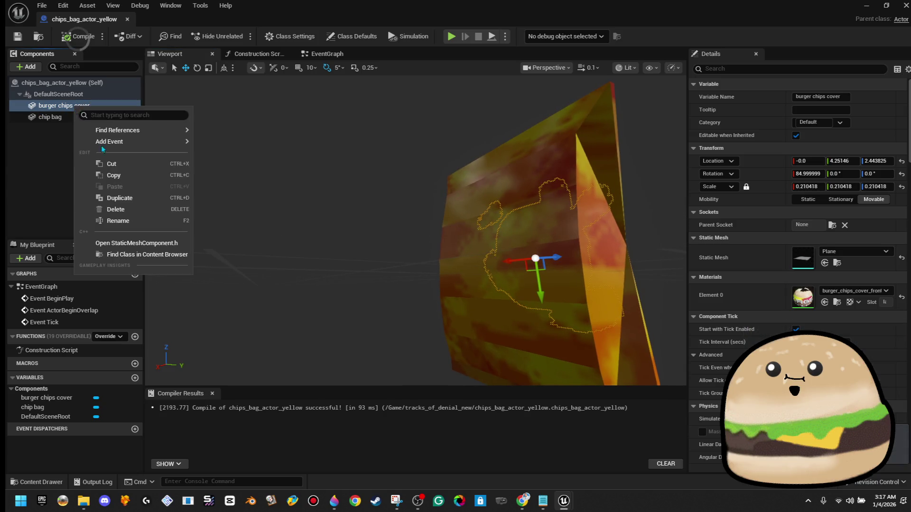
{"action": "left_click", "coordinate": [130, 200]}
{"action": "key", "text": "BackSpace"}
{"action": "key", "text": "BackSpace"}
{"action": "key", "text": "BackSpace"}
{"action": "key", "text": "BackSpace"}
{"action": "key", "text": "BackSpace"}
{"action": "type", "text": "REAR LABEL"}
{"action": "key", "text": "Return"}
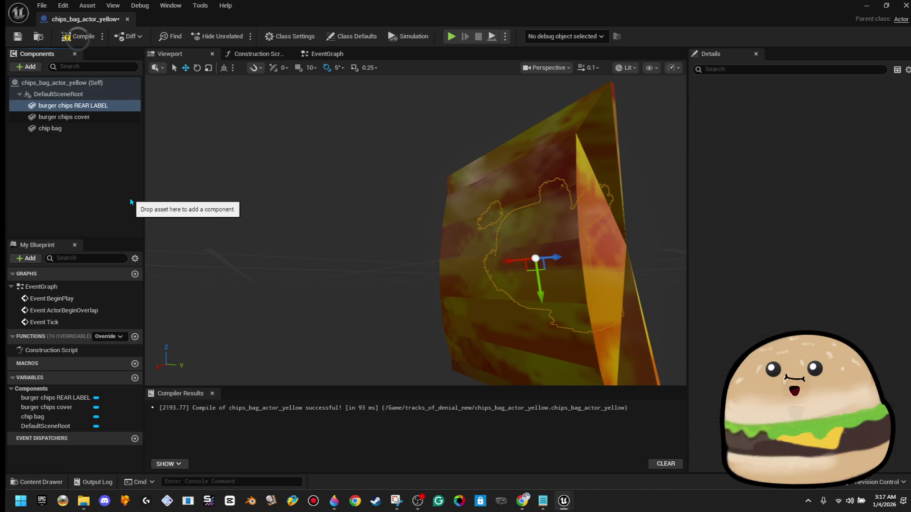
Move the rear label to the back of the bag and rotate it to 90/0/180.
{"action": "left_click_drag", "start_coordinate": [520, 251], "coordinate": [569, 251]}
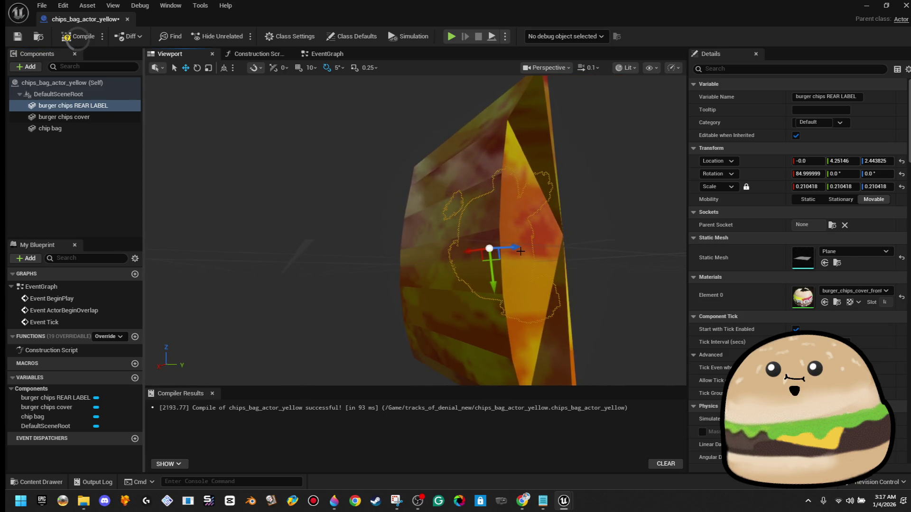
{"action": "mouse_move", "coordinate": [515, 247]}
{"action": "left_mouse_down"}
{"action": "mouse_move", "coordinate": [405, 251]}
{"action": "mouse_move", "coordinate": [457, 256]}
{"action": "mouse_move", "coordinate": [417, 251]}
{"action": "mouse_move", "coordinate": [426, 251]}
{"action": "left_mouse_up"}
{"action": "key", "text": "e"}
{"action": "key", "text": "w"}
{"action": "key", "text": "e"}
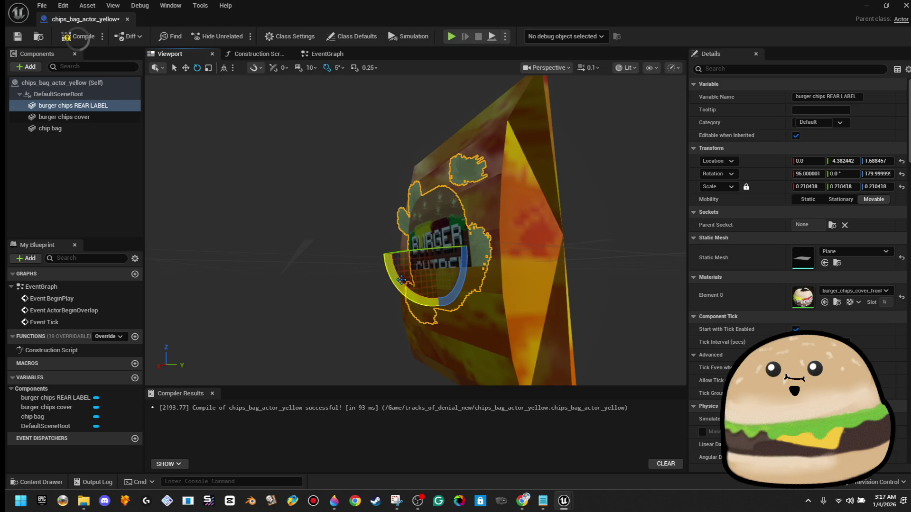
{"action": "left_click_drag", "start_coordinate": [401, 280], "coordinate": [365, 252]}
{"action": "left_click_drag", "start_coordinate": [332, 284], "coordinate": [285, 285]}
{"action": "mouse_move", "coordinate": [409, 265]}
{"action": "left_mouse_down"}
{"action": "mouse_move", "coordinate": [381, 263]}
{"action": "mouse_move", "coordinate": [388, 246]}
{"action": "mouse_move", "coordinate": [268, 236]}
{"action": "left_mouse_up"}
{"action": "key", "text": "w"}
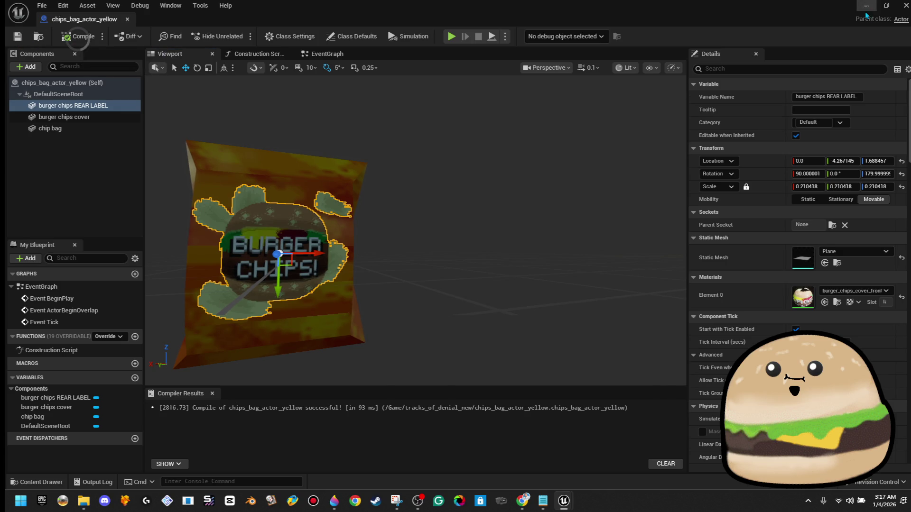
{"action": "left_click", "coordinate": [866, 5]}
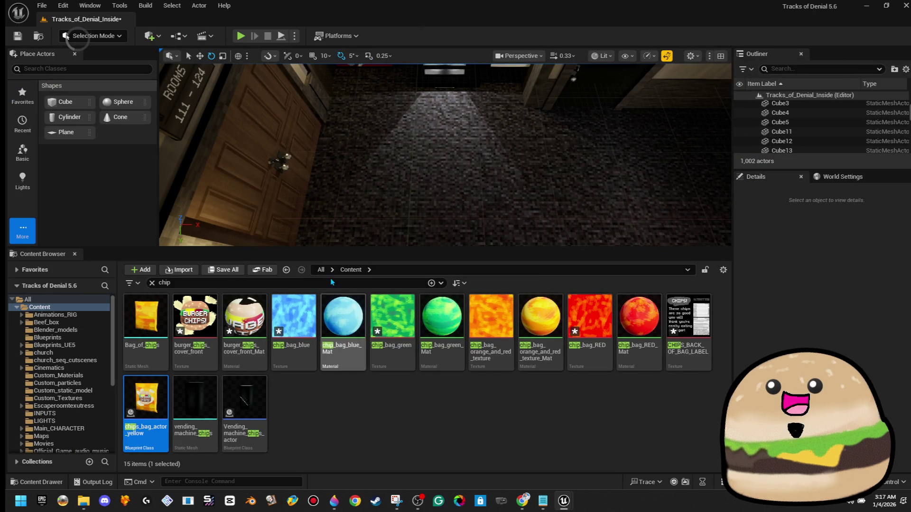
Drop the CHIPS_BACK_OF_BAG_LABEL texture into the level to create its material, then undo the floor change.
{"action": "mouse_move", "coordinate": [699, 322]}
{"action": "left_click_drag", "start_coordinate": [700, 322], "coordinate": [484, 169]}
{"action": "key", "text": "ctrl+z"}
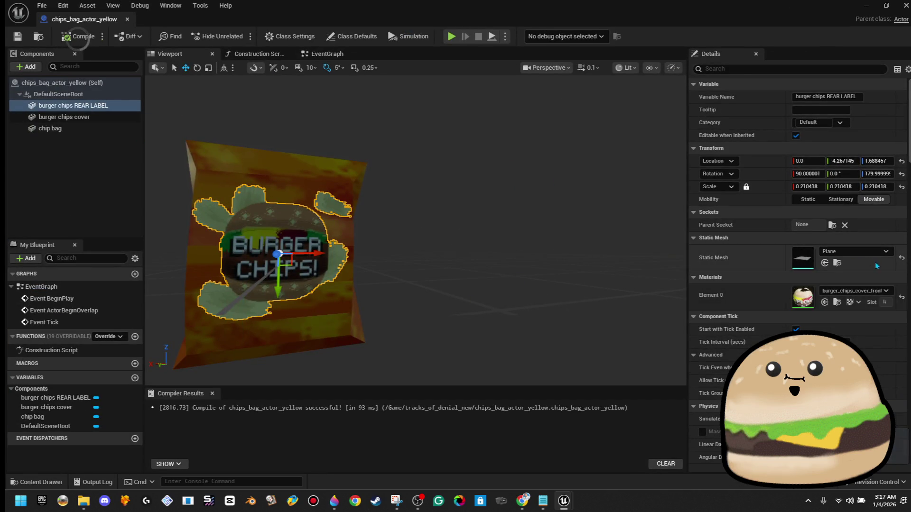
Try assigning materials to the rear label's Element 0 slot, searching REAR and chip.
{"action": "left_click", "coordinate": [870, 294]}
{"action": "type", "text": "REAR"}
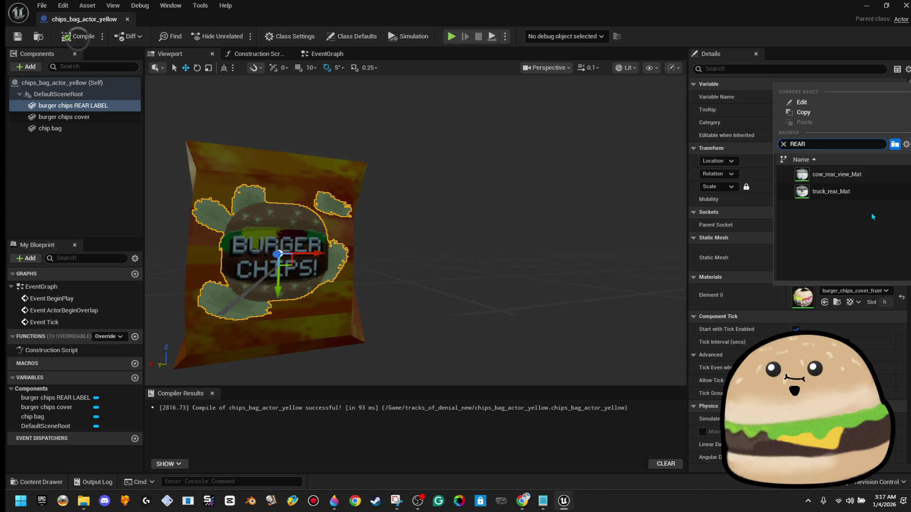
{"action": "key", "text": "BackSpace"}
{"action": "key", "text": "BackSpace"}
{"action": "key", "text": "BackSpace"}
{"action": "left_click", "coordinate": [864, 178]}
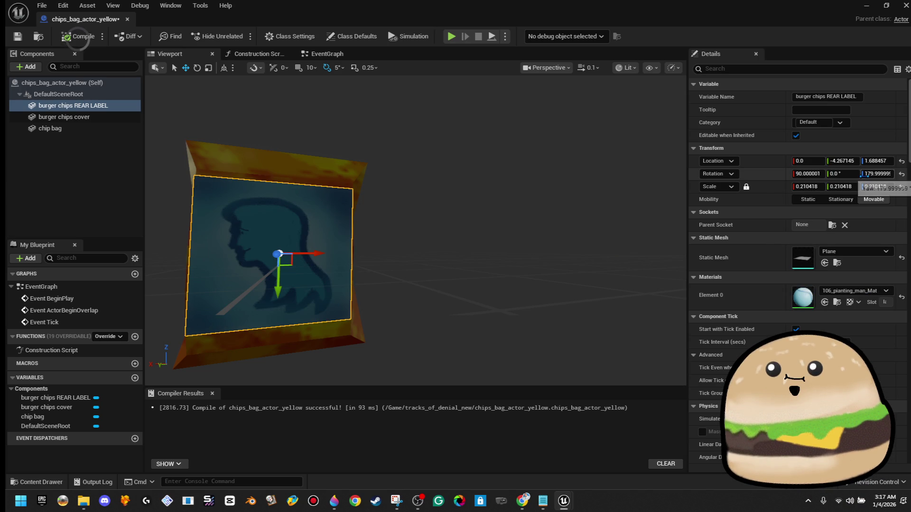
{"action": "left_click", "coordinate": [853, 294]}
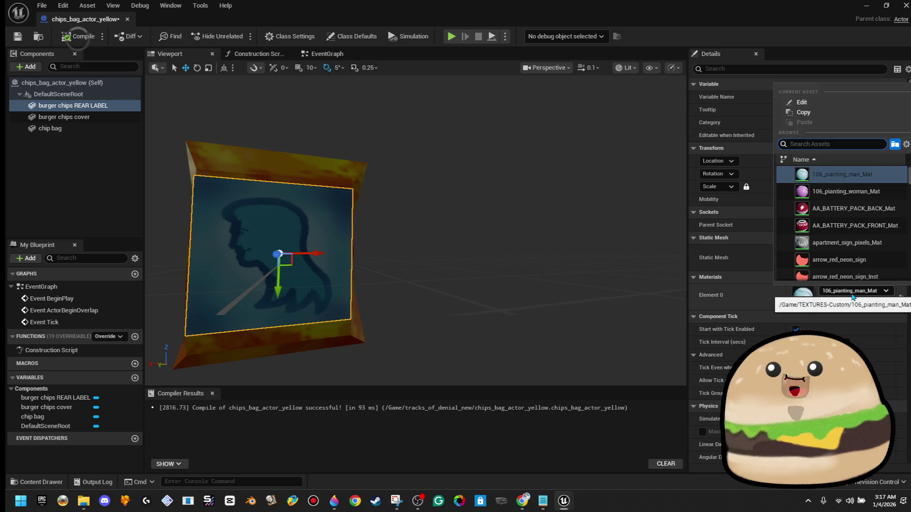
{"action": "type", "text": "LABELchip"}
{"action": "key", "text": "Escape"}
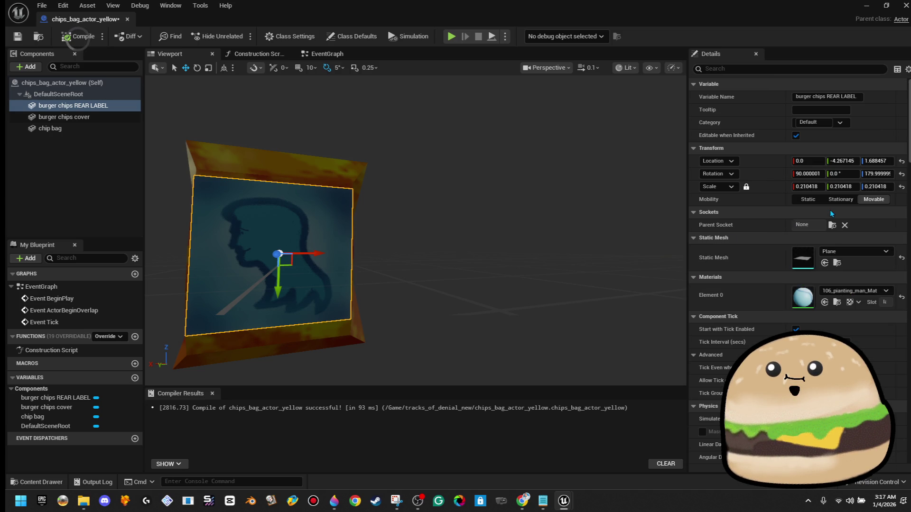
{"action": "key", "text": "ctrl+z"}
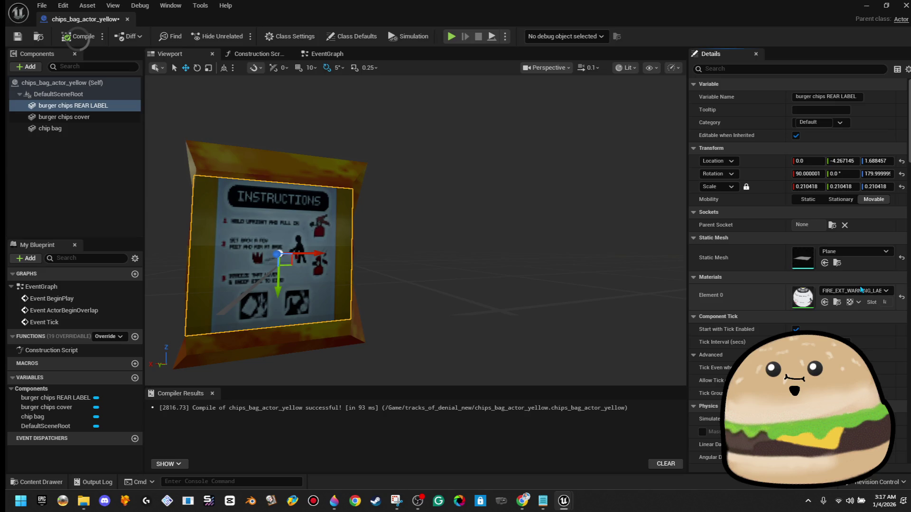
{"action": "left_click", "coordinate": [854, 292]}
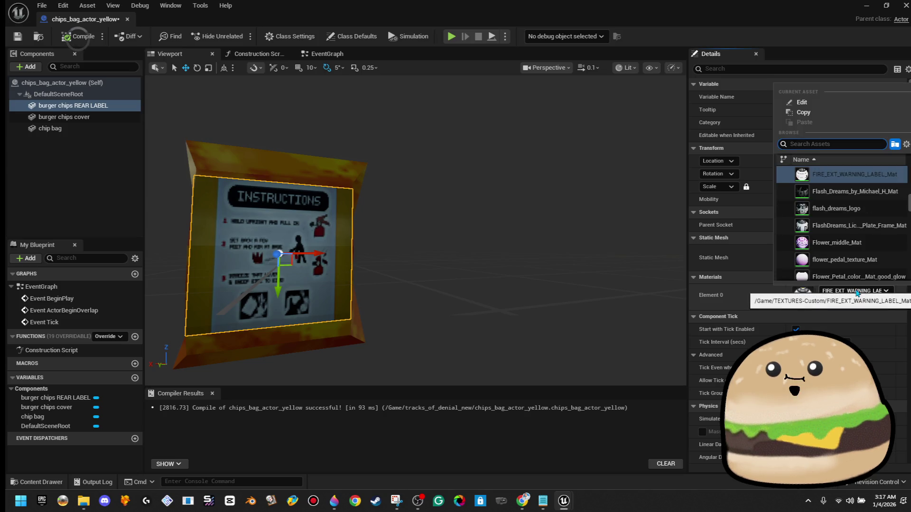
{"action": "type", "text": "CHIPS"}
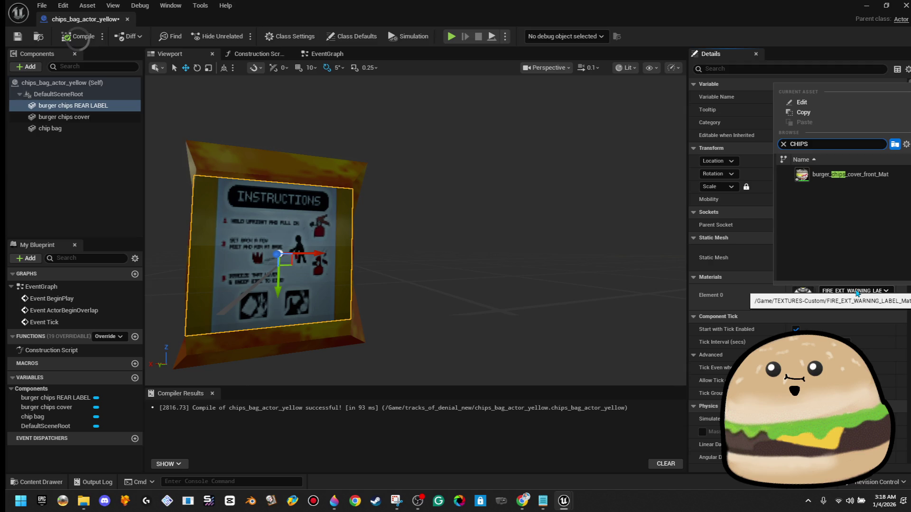
Delete the CHIPS_BACK_OF_BAG_LABEL_Mat material asset and save all project changes.
{"action": "key", "text": "alt+Tab"}
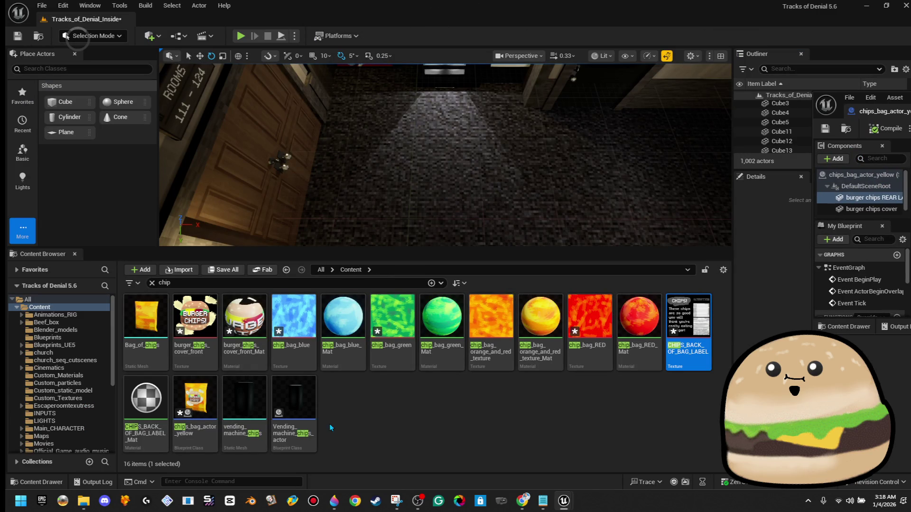
{"action": "left_click", "coordinate": [159, 415]}
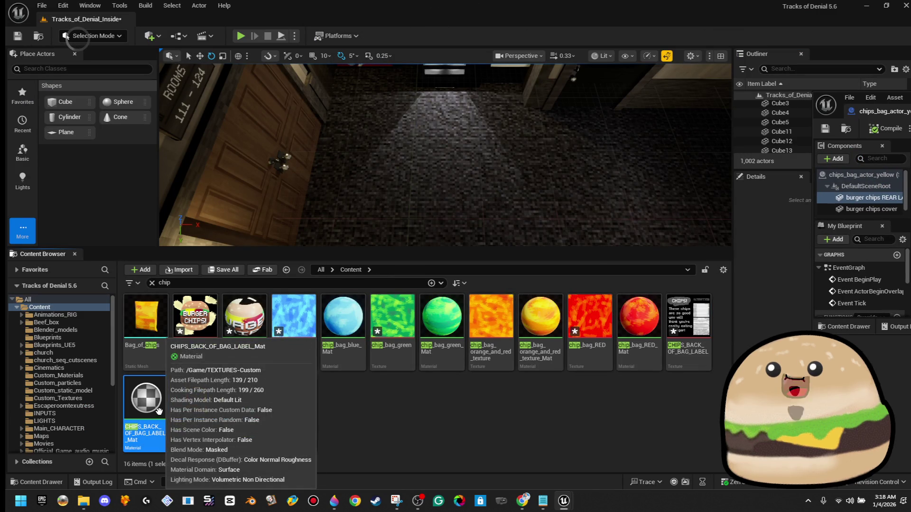
{"action": "key", "text": "Delete"}
{"action": "left_click", "coordinate": [400, 403]}
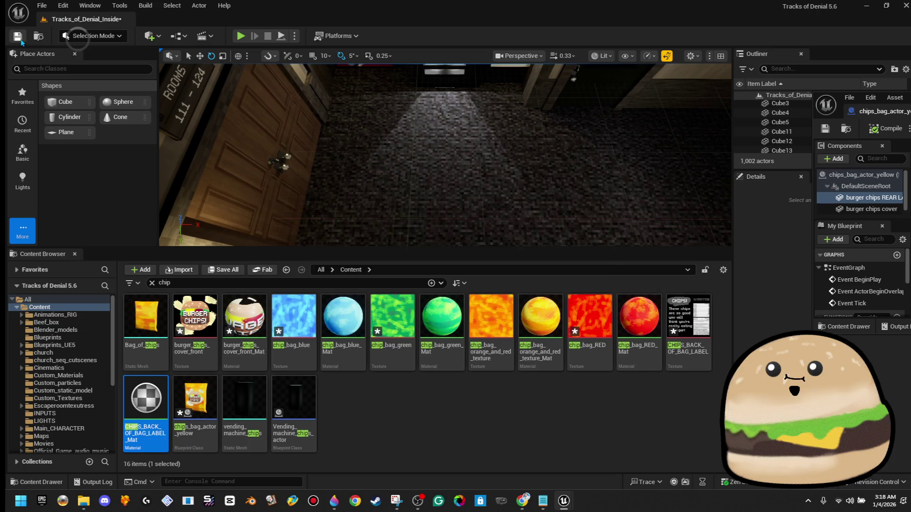
{"action": "left_click", "coordinate": [18, 37]}
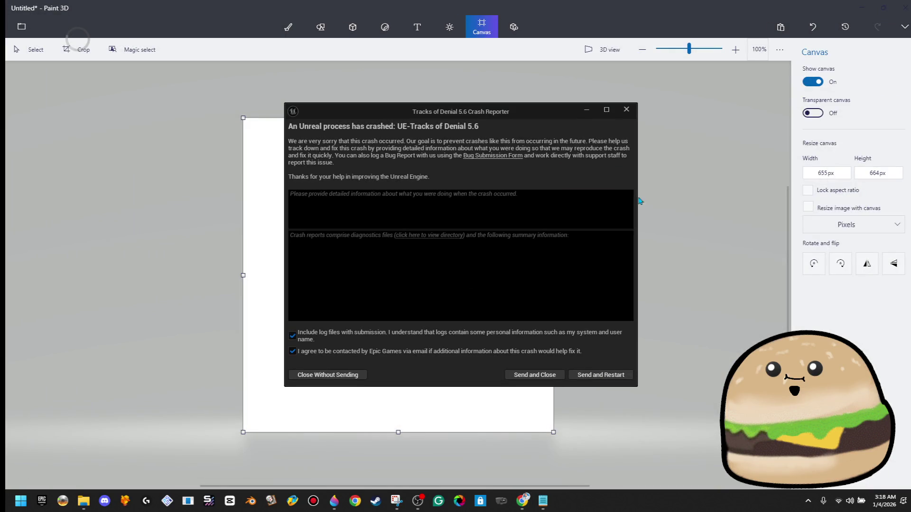
Send the crash report to restart the editor and minimize Paint 3D without closing it.
{"action": "left_click", "coordinate": [602, 375]}
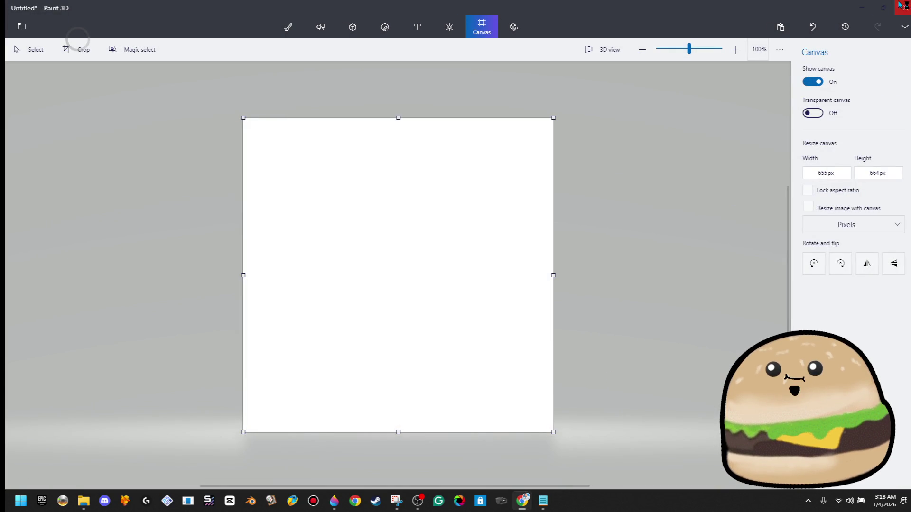
{"action": "left_click", "coordinate": [900, 4]}
{"action": "left_click", "coordinate": [539, 268]}
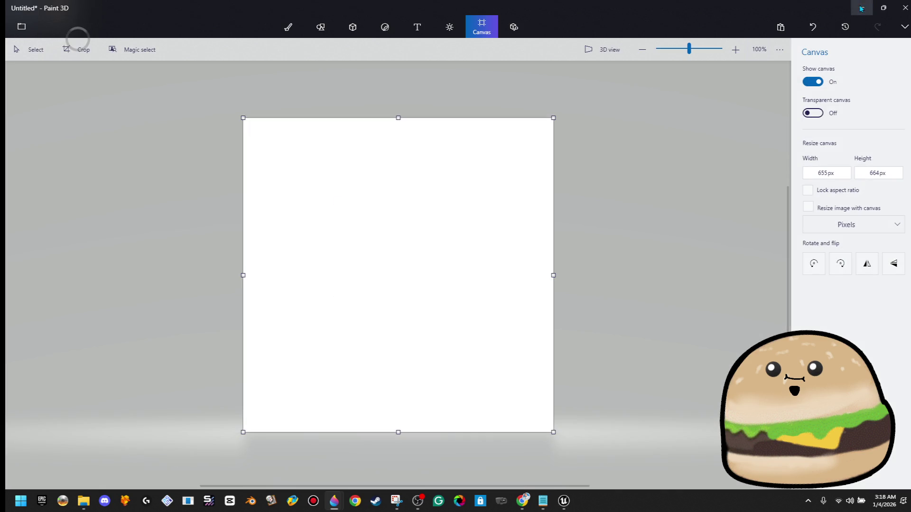
{"action": "left_click", "coordinate": [861, 8]}
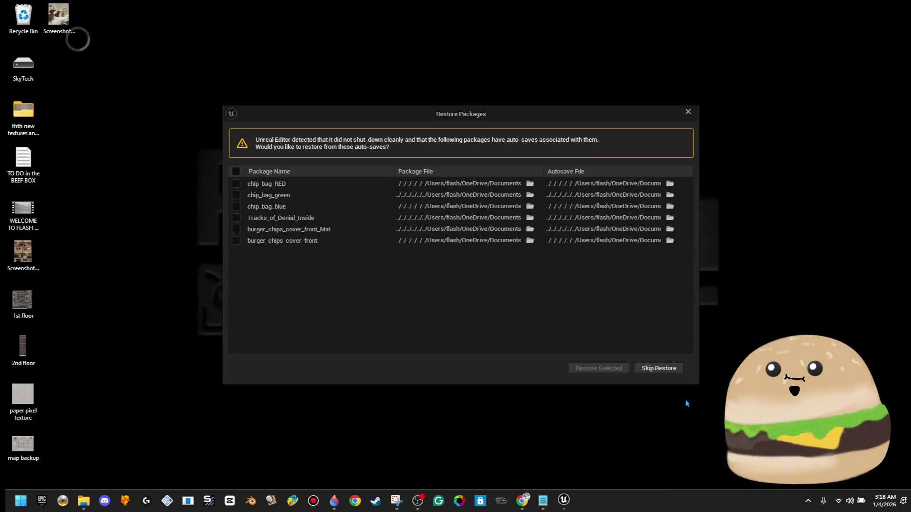
Restore all auto-saved packages, dismiss the checkout warning, and search the Content Browser for CHIPS.
{"action": "left_click", "coordinate": [236, 171]}
{"action": "left_click", "coordinate": [585, 371]}
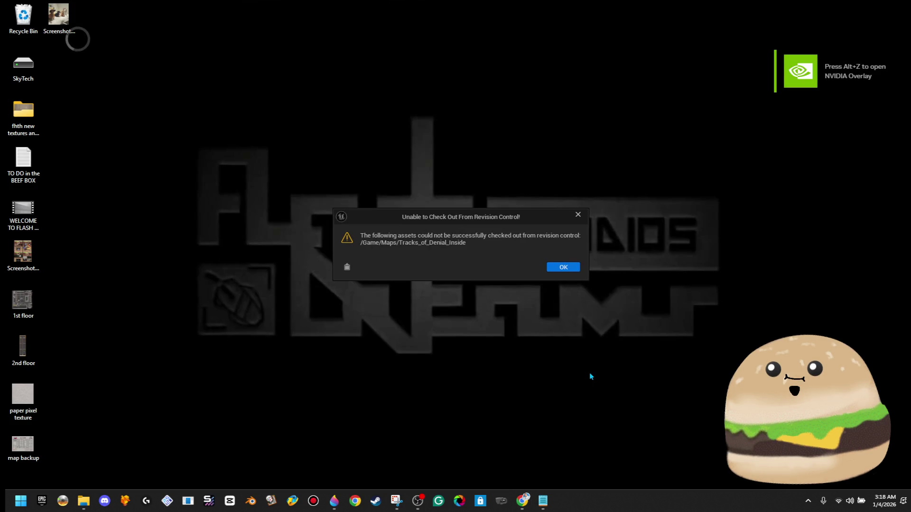
{"action": "left_click", "coordinate": [572, 273]}
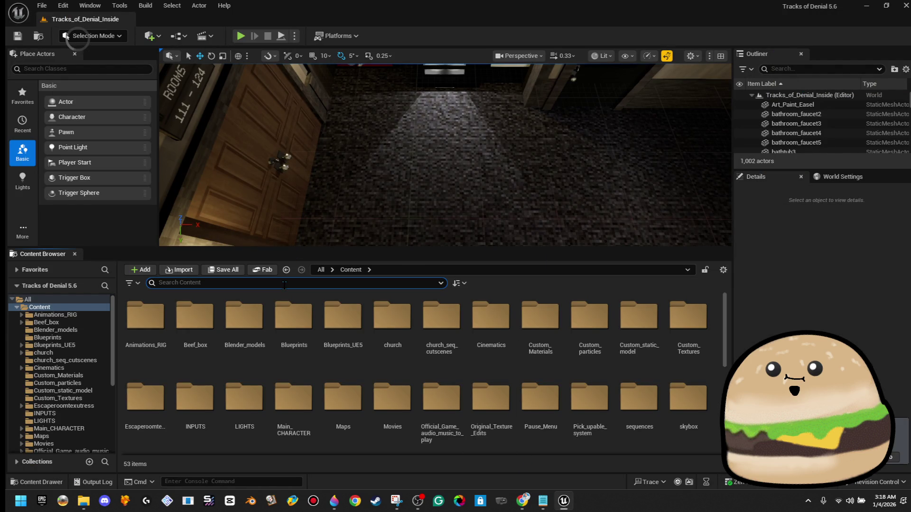
{"action": "type", "text": "CHIPS"}
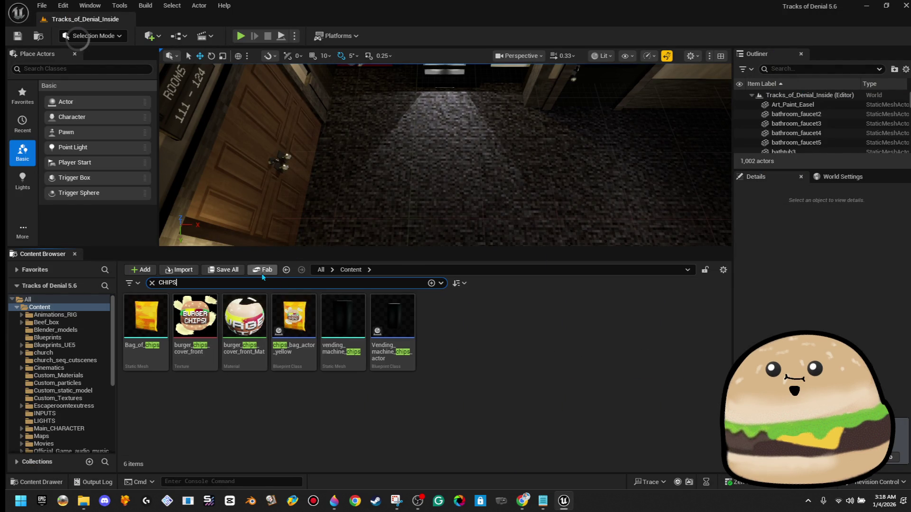
{"action": "left_click", "coordinate": [423, 323]}
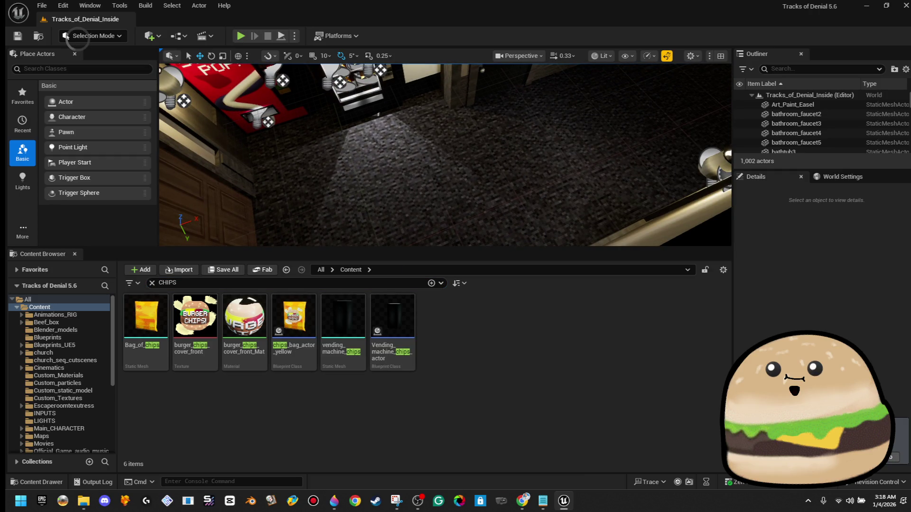
Re-import the CHIPS_BACK_OF_BAG_LABEL image into the Content Browser.
{"action": "left_click", "coordinate": [176, 272]}
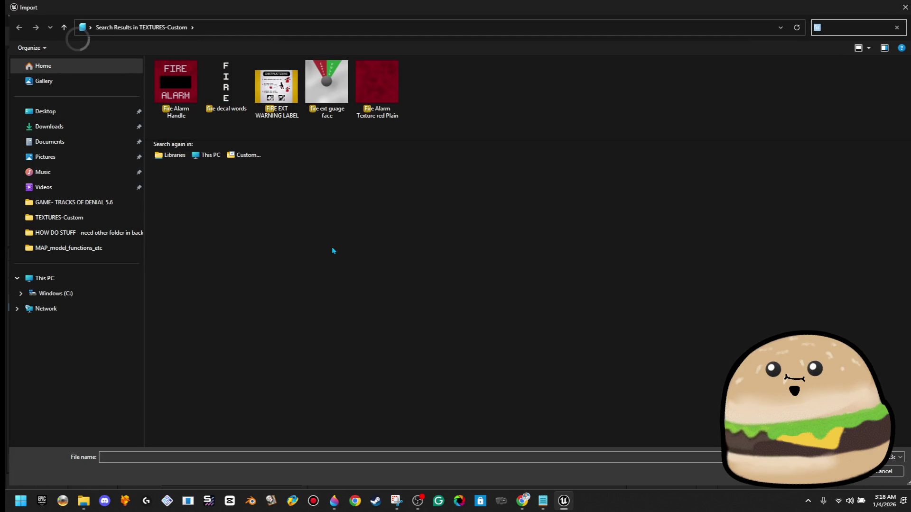
{"action": "type", "text": "CHIPS"}
{"action": "double_click", "coordinate": [176, 83]}
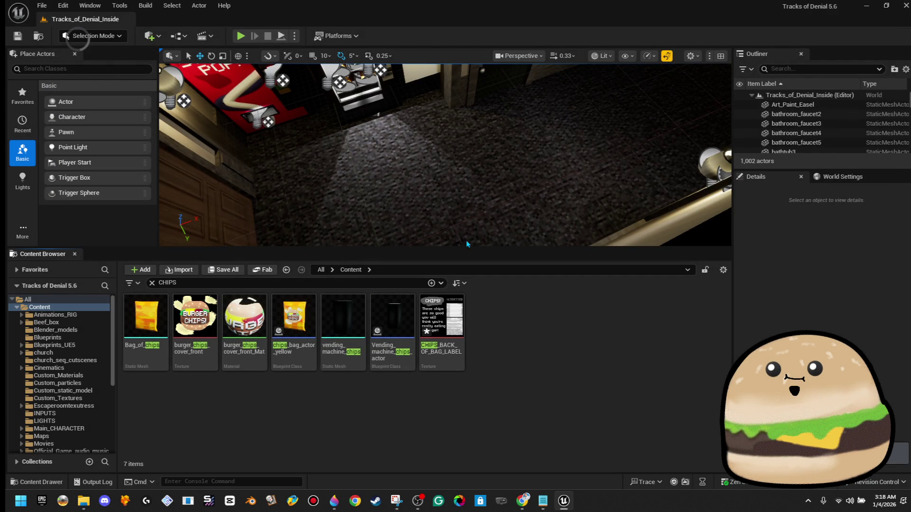
Place a Cube from Shapes in the level, drop the back-label texture on it, then undo.
{"action": "left_click", "coordinate": [23, 231]}
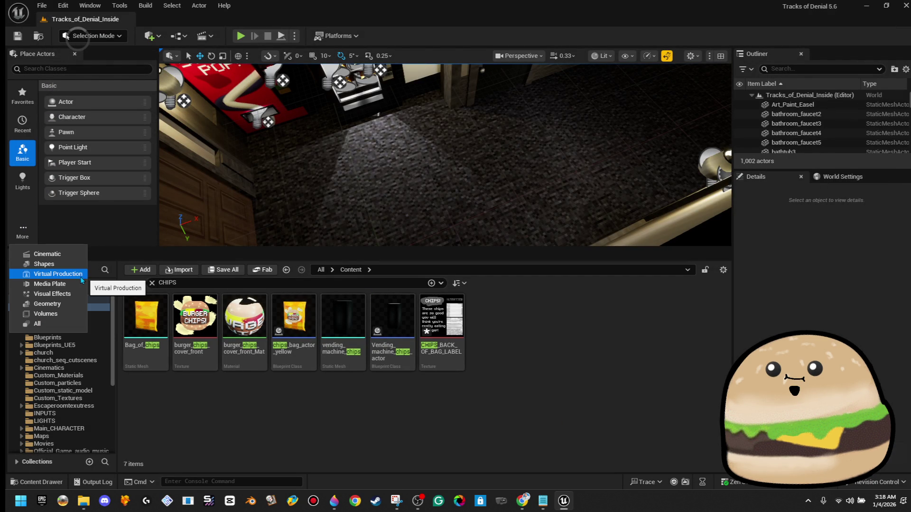
{"action": "left_click", "coordinate": [67, 264]}
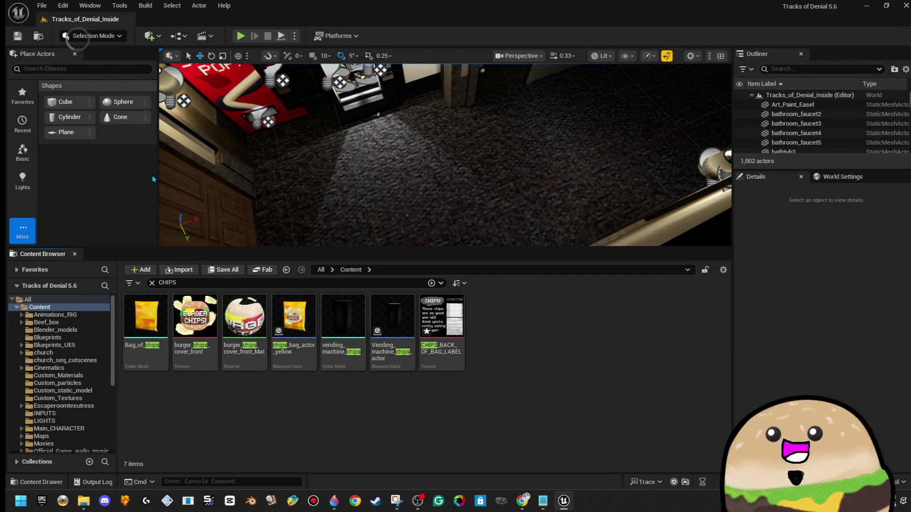
{"action": "left_click_drag", "start_coordinate": [65, 101], "coordinate": [446, 203]}
{"action": "mouse_move", "coordinate": [441, 317]}
{"action": "left_mouse_down"}
{"action": "mouse_move", "coordinate": [474, 275]}
{"action": "mouse_move", "coordinate": [446, 200]}
{"action": "left_mouse_up"}
{"action": "key", "text": "ctrl+z"}
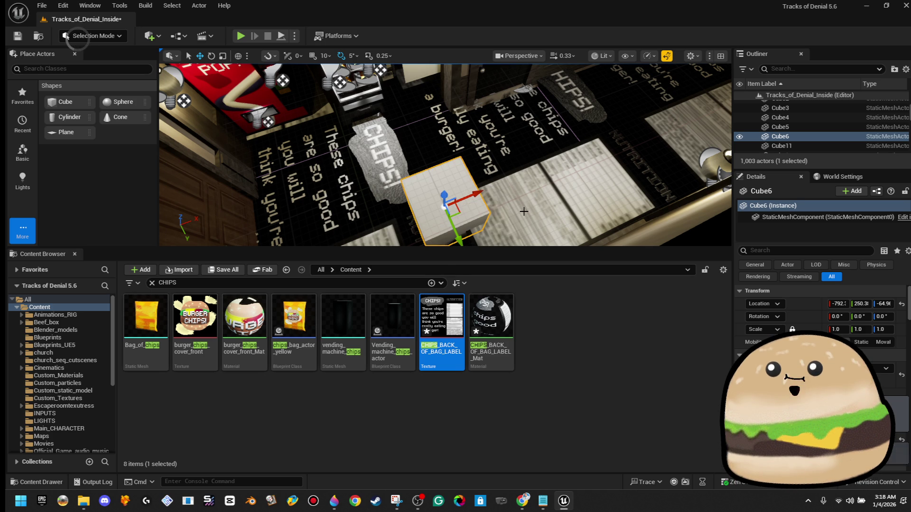
Undo the floor label and cancel deleting the CHIPS back-label material.
{"action": "key", "text": "ctrl+z"}
{"action": "left_click", "coordinate": [573, 348]}
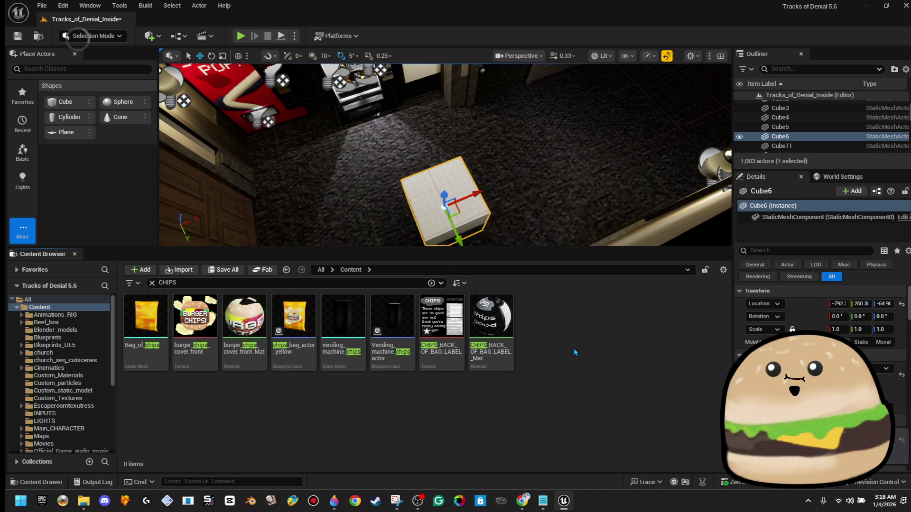
{"action": "left_click", "coordinate": [510, 332]}
{"action": "mouse_move", "coordinate": [507, 328]}
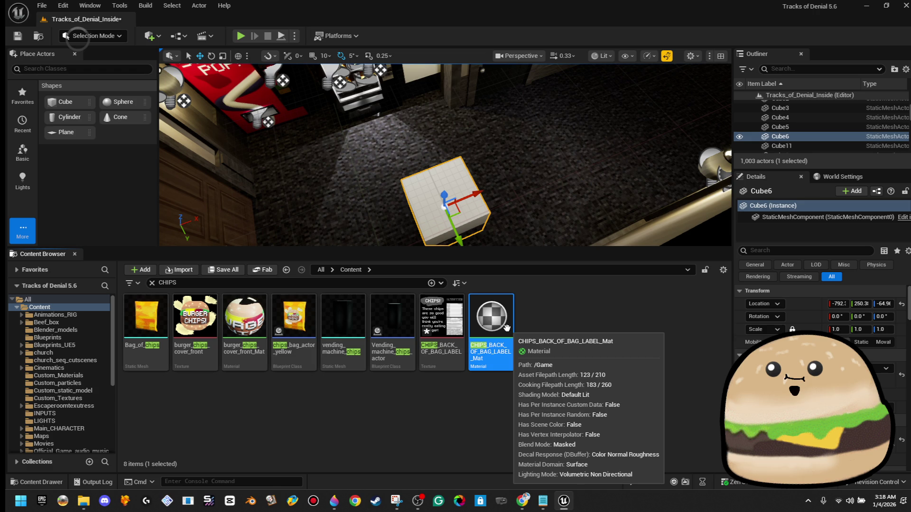
{"action": "key", "text": "Delete"}
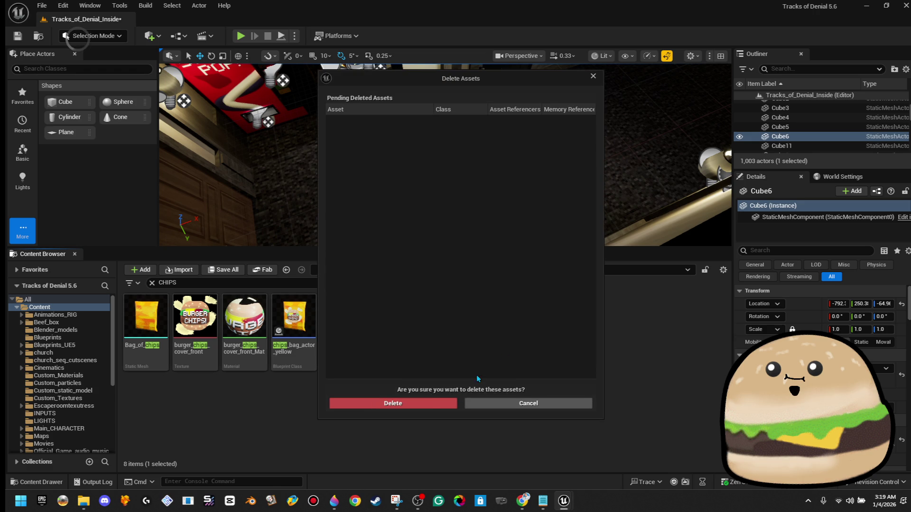
{"action": "key", "text": "Escape"}
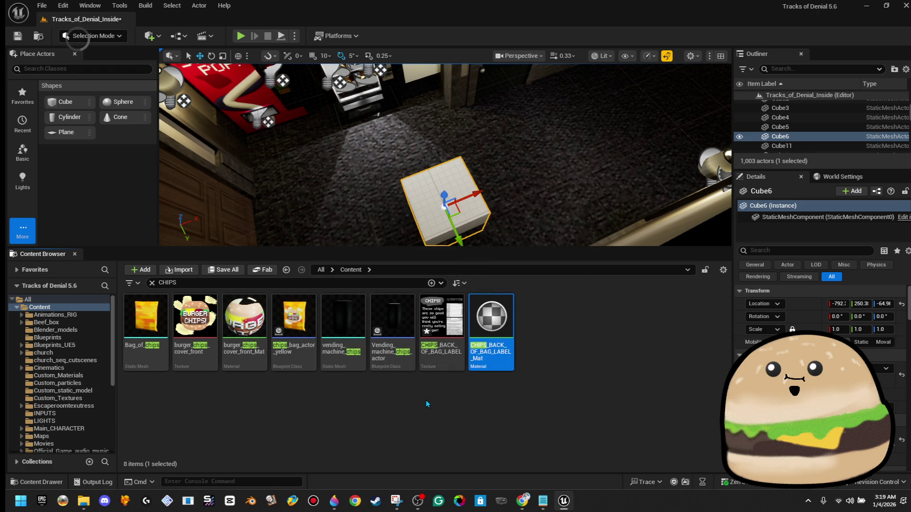
Frame the test cube and try the back-label texture on it, checking the floor brush and walls.
{"action": "left_click_drag", "start_coordinate": [427, 190], "coordinate": [398, 218]}
{"action": "key", "text": "f"}
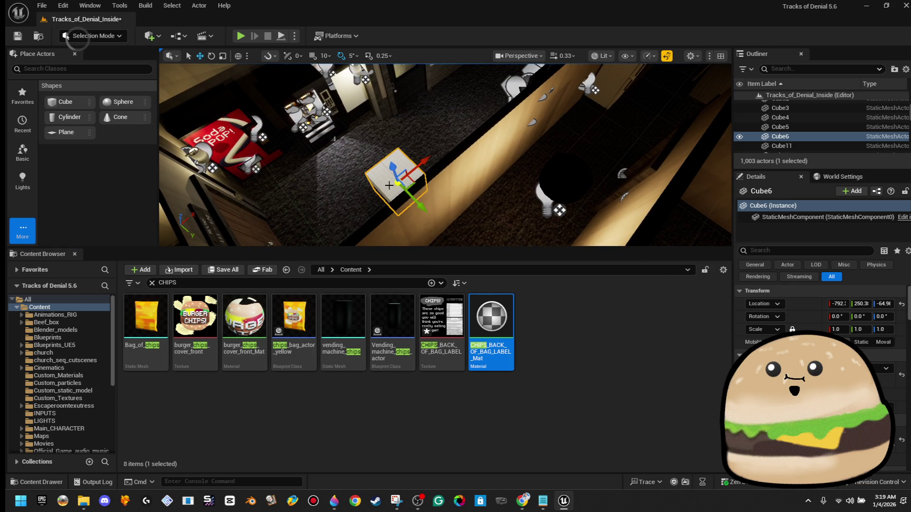
{"action": "left_click", "coordinate": [485, 177]}
{"action": "left_click_drag", "start_coordinate": [441, 323], "coordinate": [392, 173]}
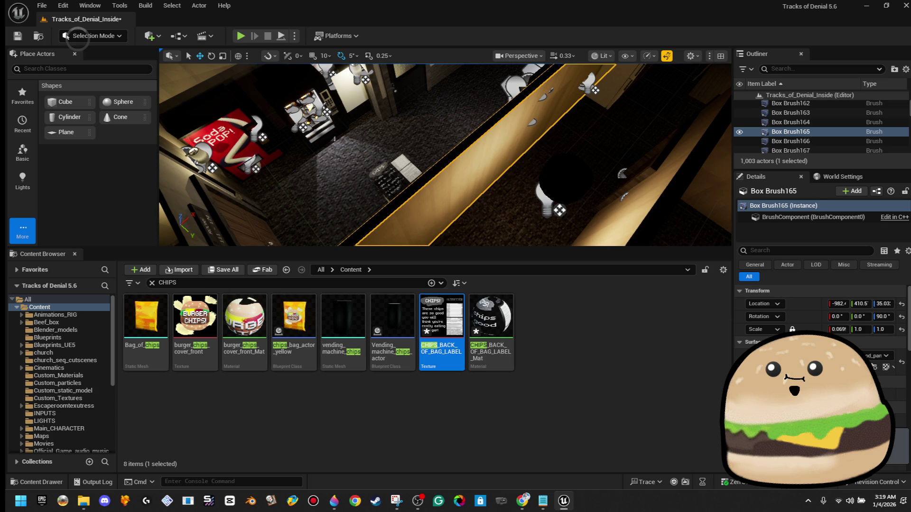
{"action": "left_click", "coordinate": [391, 173]}
{"action": "left_click_drag", "start_coordinate": [403, 183], "coordinate": [479, 155]}
{"action": "left_click", "coordinate": [587, 165]}
{"action": "left_click", "coordinate": [394, 181]}
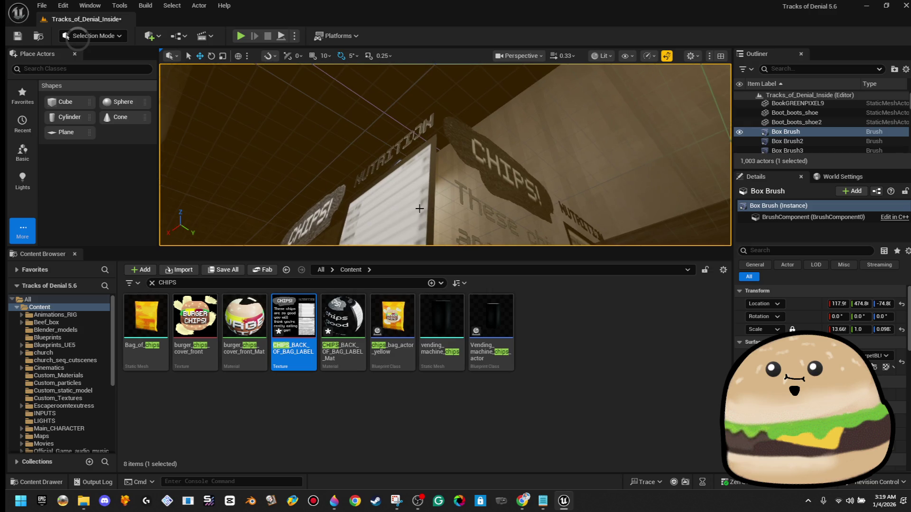
Delete the test cube Cube6 from the level and open chips_bag_actor_yellow.
{"action": "left_click", "coordinate": [419, 209]}
{"action": "key", "text": "Delete"}
{"action": "left_click_drag", "start_coordinate": [431, 200], "coordinate": [430, 228]}
{"action": "double_click", "coordinate": [392, 316]}
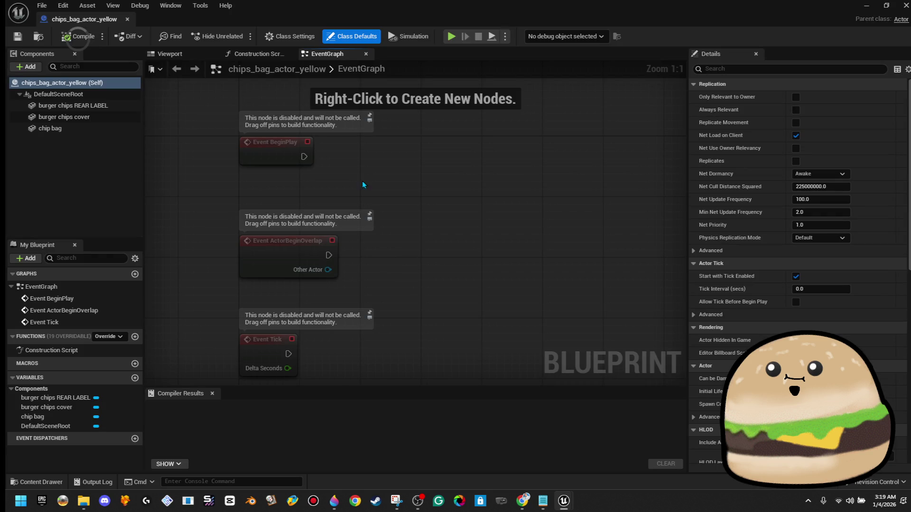
Set the burger chips REAR LABEL's Element 0 material to CHIPS_BACK_OF_BAG_LABEL_Mat in the Viewport.
{"action": "left_click", "coordinate": [197, 58]}
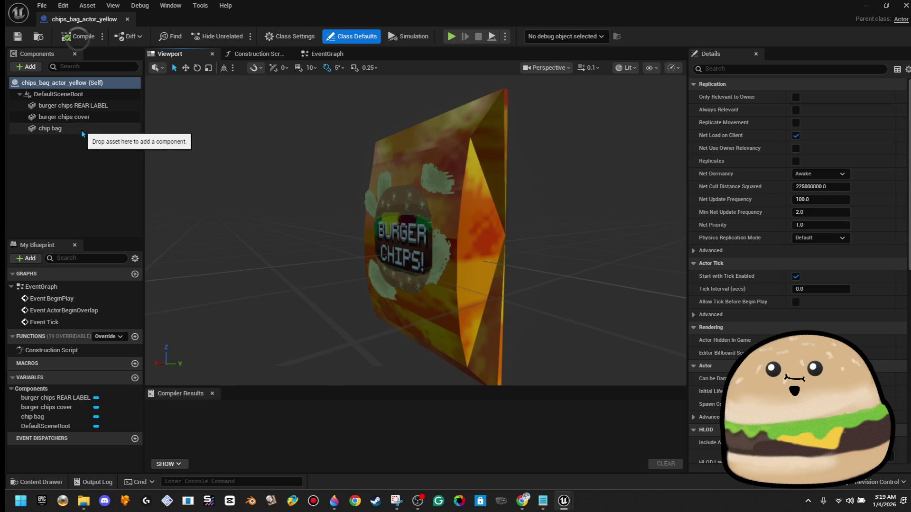
{"action": "left_click", "coordinate": [63, 116]}
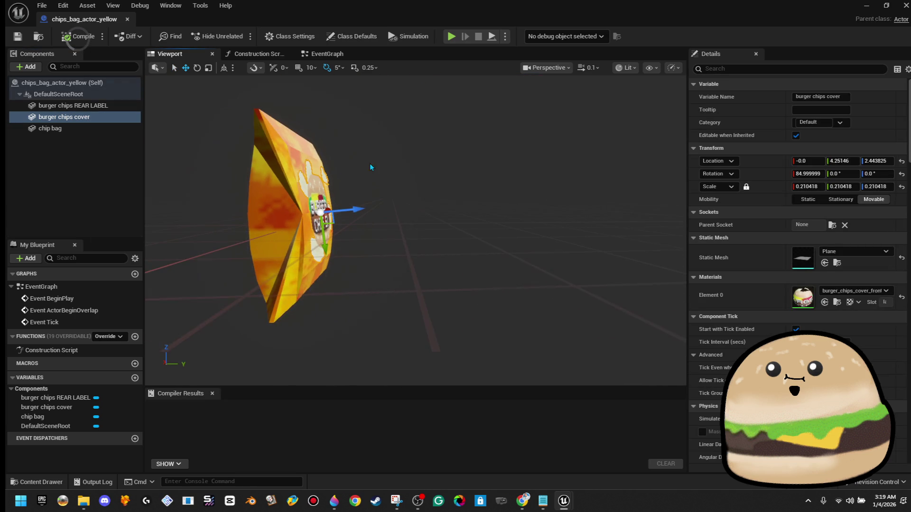
{"action": "left_click", "coordinate": [71, 106]}
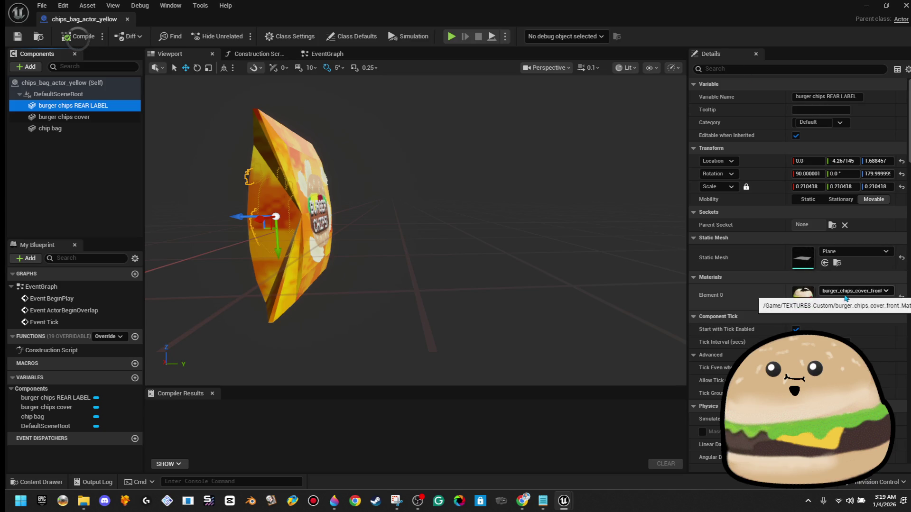
{"action": "mouse_move", "coordinate": [537, 23]}
{"action": "left_mouse_down"}
{"action": "mouse_move", "coordinate": [560, 23]}
{"action": "mouse_move", "coordinate": [549, 64]}
{"action": "left_mouse_up"}
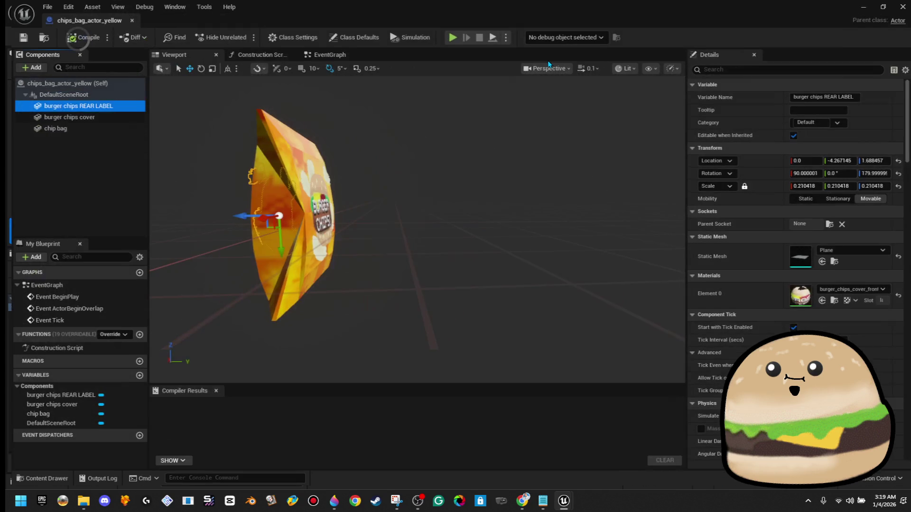
{"action": "left_click", "coordinate": [851, 292]}
{"action": "type", "text": "REAR"}
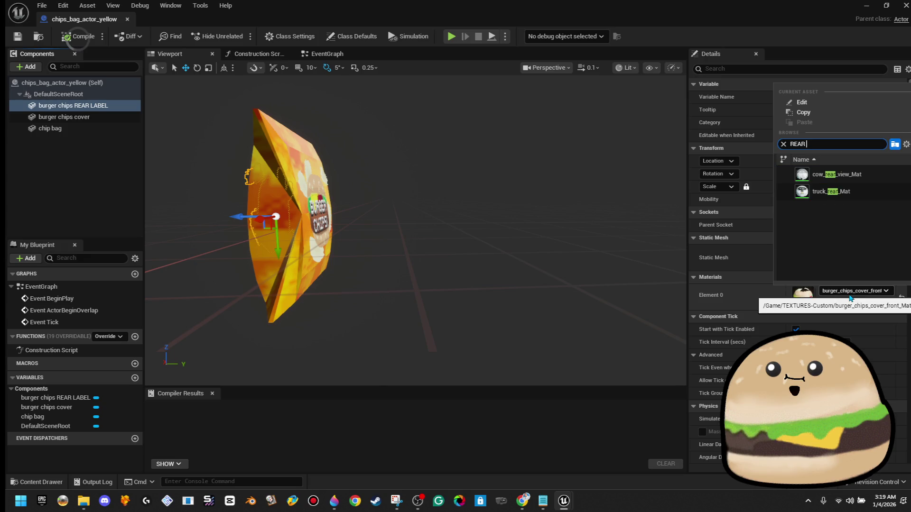
{"action": "key", "text": "BackSpace"}
{"action": "key", "text": "BackSpace"}
{"action": "key", "text": "BackSpace"}
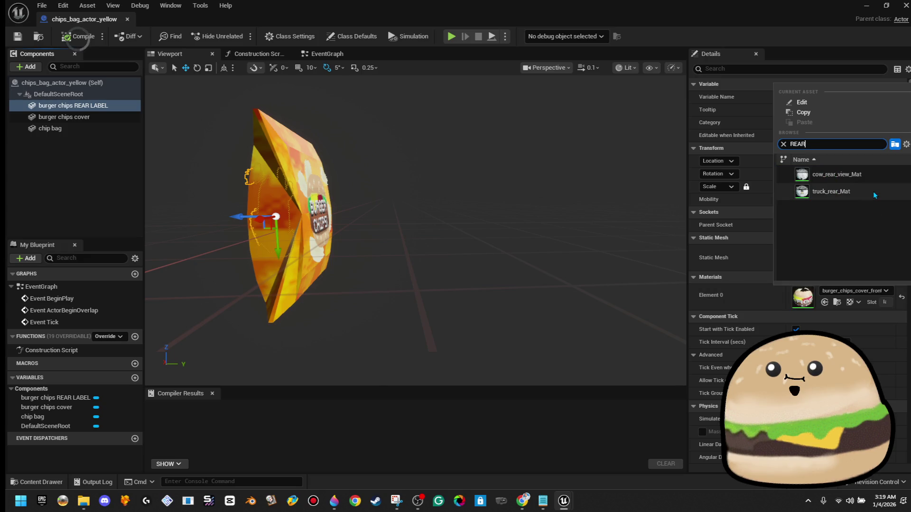
{"action": "type", "text": "LABEL"}
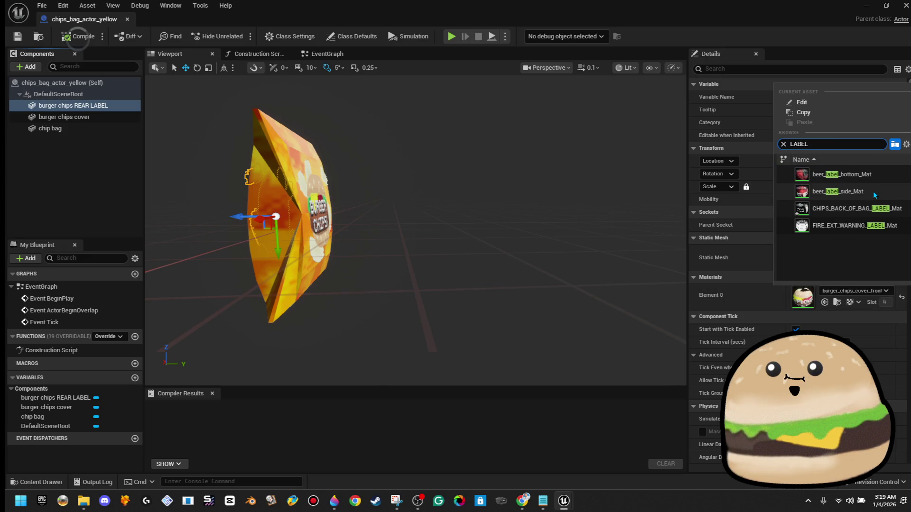
{"action": "left_click", "coordinate": [835, 209]}
{"action": "mouse_move", "coordinate": [391, 221]}
{"action": "left_mouse_down"}
{"action": "mouse_move", "coordinate": [332, 222]}
{"action": "mouse_move", "coordinate": [328, 199]}
{"action": "mouse_move", "coordinate": [306, 216]}
{"action": "left_mouse_up"}
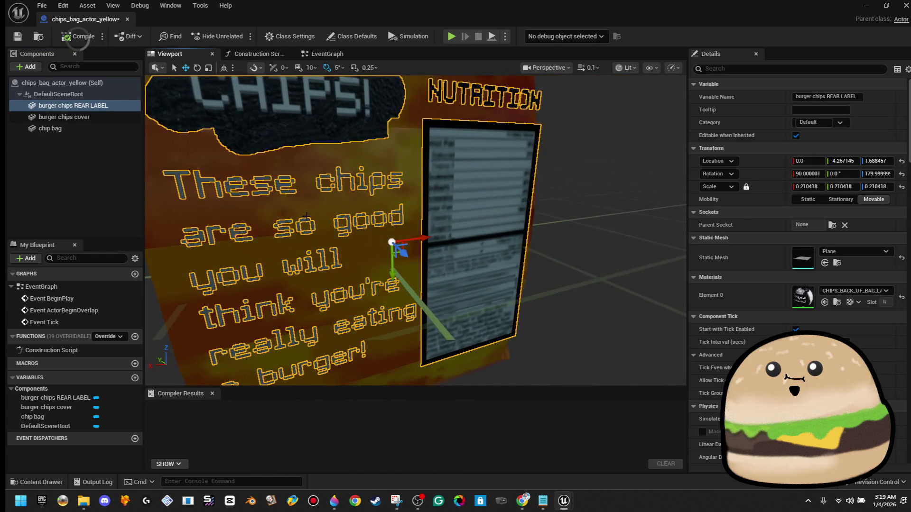
Raise the rear label higher on the bag and roll it to 85 degrees.
{"action": "left_click_drag", "start_coordinate": [436, 300], "coordinate": [429, 258]}
{"action": "key", "text": "f"}
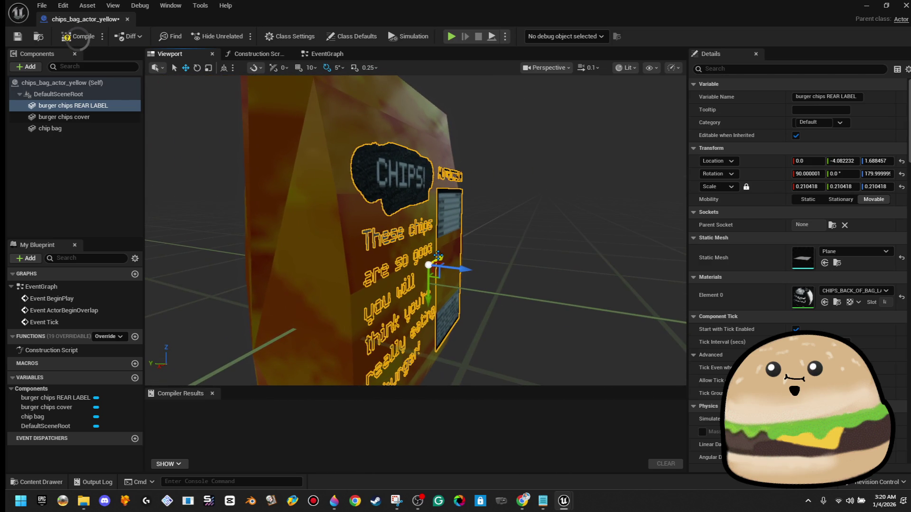
{"action": "mouse_move", "coordinate": [430, 287]}
{"action": "left_mouse_down"}
{"action": "mouse_move", "coordinate": [426, 247]}
{"action": "mouse_move", "coordinate": [425, 262]}
{"action": "left_mouse_up"}
{"action": "key", "text": "e"}
{"action": "mouse_move", "coordinate": [471, 233]}
{"action": "left_mouse_down"}
{"action": "mouse_move", "coordinate": [478, 243]}
{"action": "mouse_move", "coordinate": [463, 234]}
{"action": "mouse_move", "coordinate": [465, 224]}
{"action": "mouse_move", "coordinate": [448, 225]}
{"action": "left_mouse_up"}
{"action": "key", "text": "w"}
{"action": "mouse_move", "coordinate": [510, 219]}
{"action": "left_mouse_down"}
{"action": "mouse_move", "coordinate": [509, 209]}
{"action": "mouse_move", "coordinate": [510, 218]}
{"action": "left_mouse_up"}
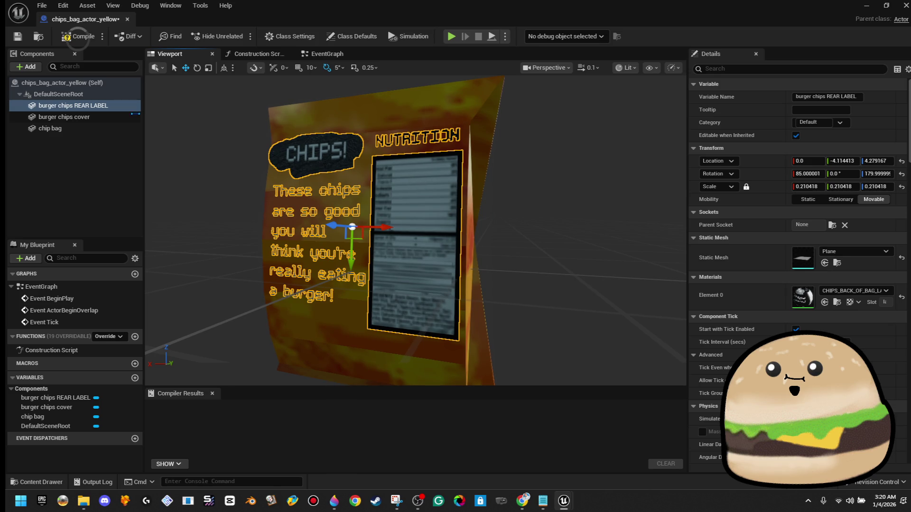
Compile and save the chips_bag_actor_yellow Blueprint, then close it.
{"action": "left_click", "coordinate": [79, 41]}
{"action": "key", "text": "ctrl+s"}
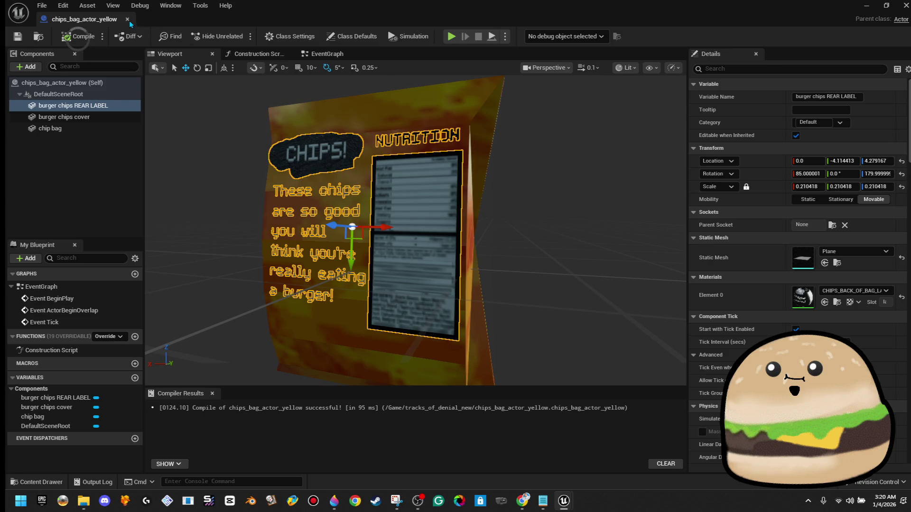
{"action": "left_click", "coordinate": [127, 19]}
Drop a yellow chips bag into the level, focus on it, then delete it.
{"action": "left_click_drag", "start_coordinate": [423, 259], "coordinate": [437, 188]}
{"action": "key", "text": "f"}
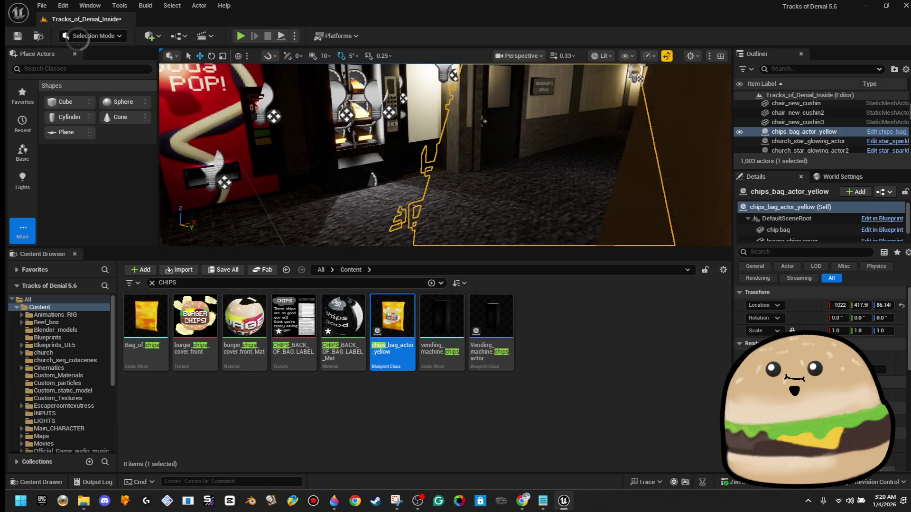
{"action": "key", "text": "Delete"}
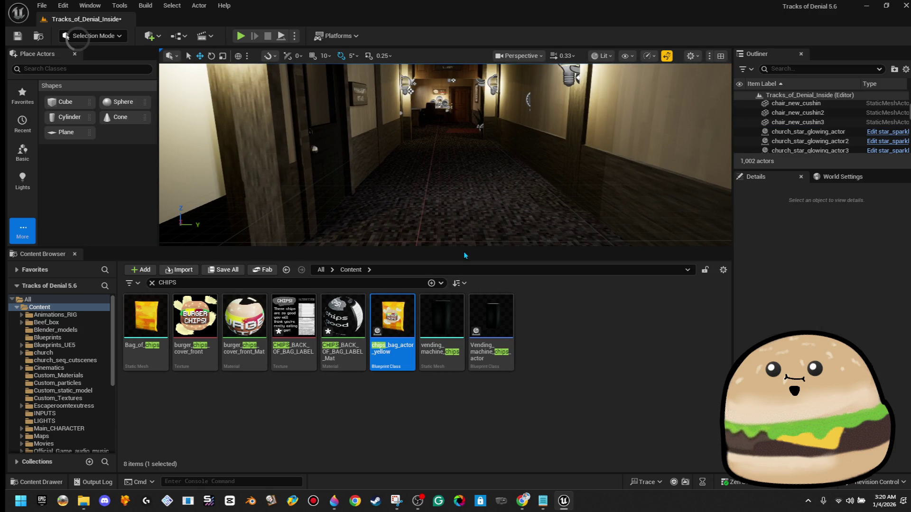
Play From Here in the hallway, walk to the vending machine, stop, and reopen chips_bag_actor_yellow.
{"action": "right_click", "coordinate": [470, 173]}
{"action": "left_click", "coordinate": [495, 480]}
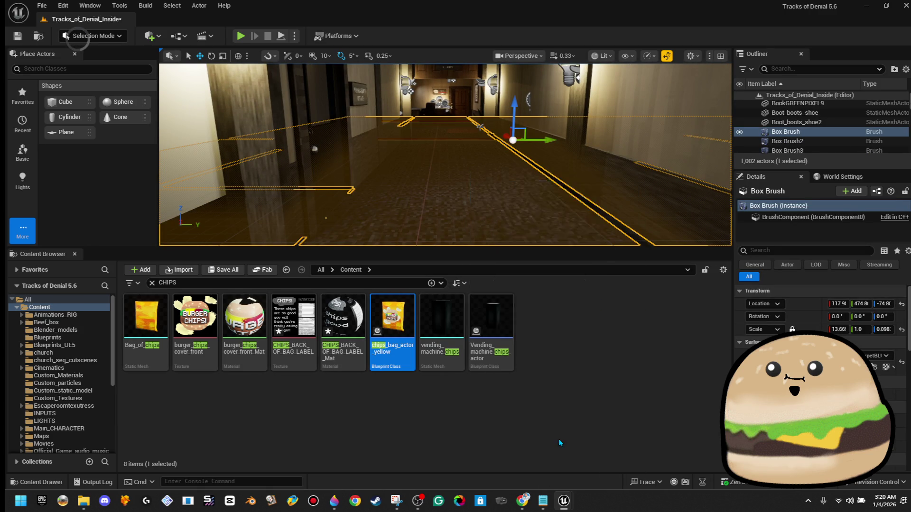
{"action": "left_click", "coordinate": [542, 327]}
{"action": "key", "text": "w"}
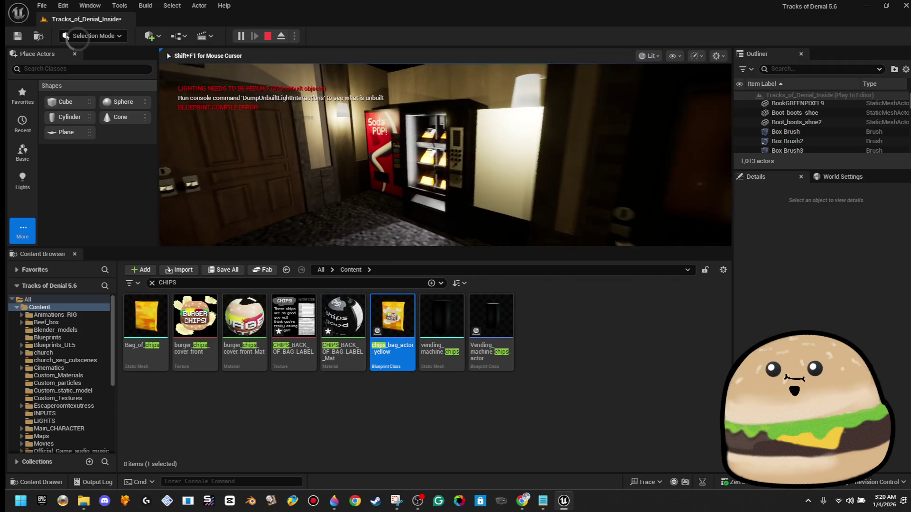
{"action": "key", "text": "w"}
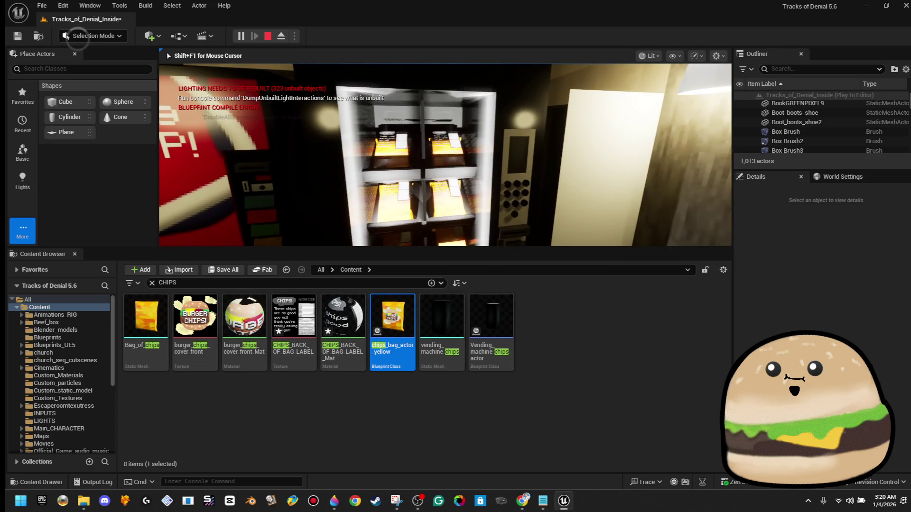
{"action": "key", "text": "F11"}
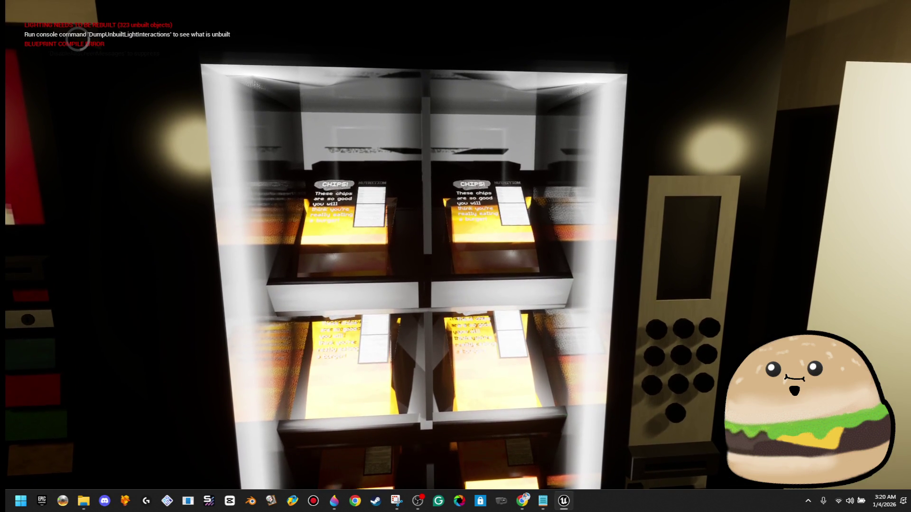
{"action": "key", "text": "Escape"}
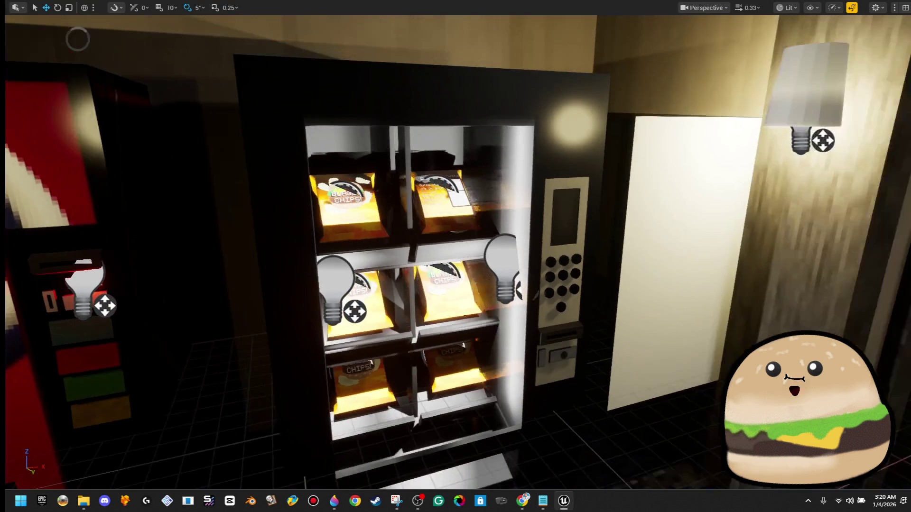
{"action": "key", "text": "F11"}
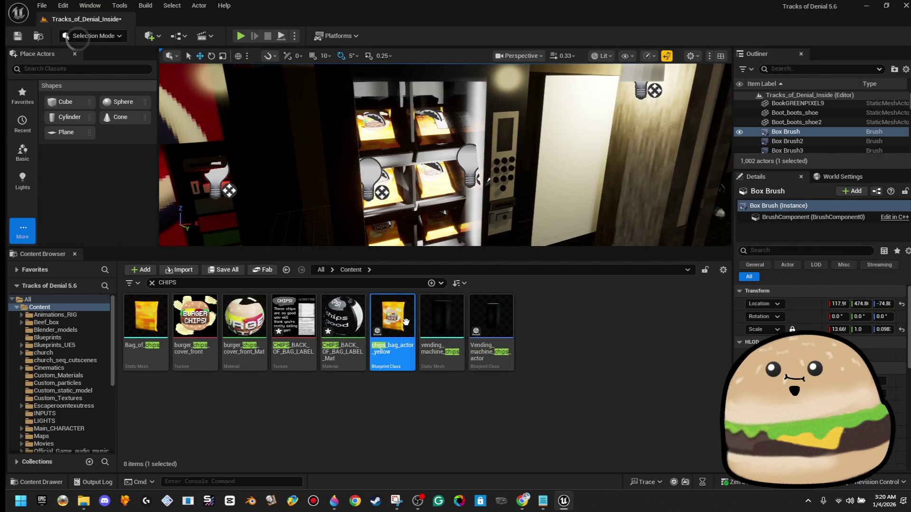
{"action": "double_click", "coordinate": [392, 323]}
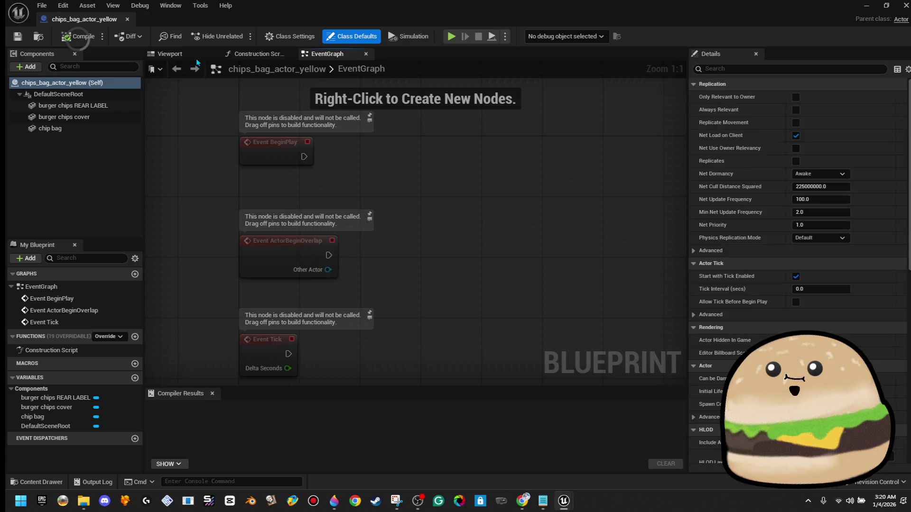
Parent the cover to the chip bag in Components and compile.
{"action": "left_click", "coordinate": [192, 54]}
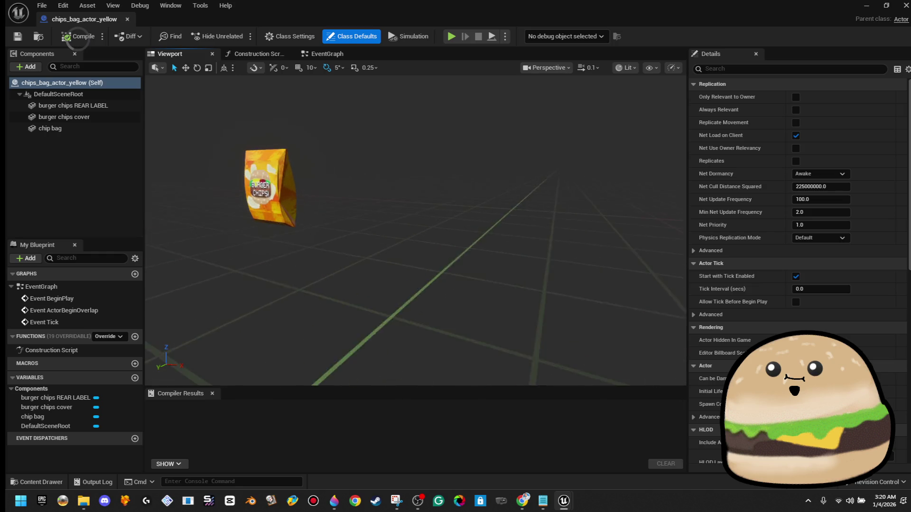
{"action": "mouse_move", "coordinate": [71, 116]}
{"action": "left_mouse_down"}
{"action": "mouse_move", "coordinate": [90, 127]}
{"action": "mouse_move", "coordinate": [100, 120]}
{"action": "left_mouse_up"}
{"action": "left_click", "coordinate": [101, 108]}
{"action": "left_click", "coordinate": [78, 36]}
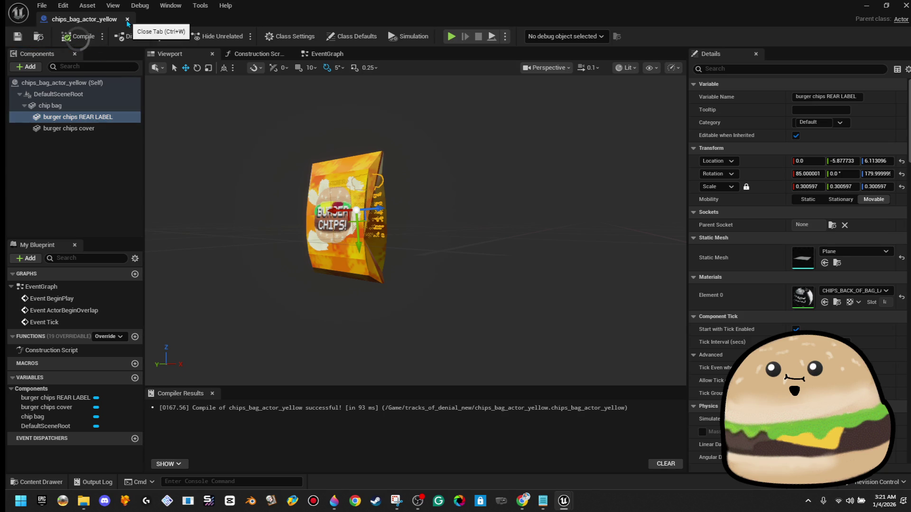
Rotate the rear label and cover together, rolling them to 85 degrees.
{"action": "left_click", "coordinate": [346, 213], "text": "ctrl"}
{"action": "key", "text": "e"}
{"action": "mouse_move", "coordinate": [370, 246]}
{"action": "left_mouse_down"}
{"action": "mouse_move", "coordinate": [396, 249]}
{"action": "mouse_move", "coordinate": [199, 229]}
{"action": "mouse_move", "coordinate": [263, 233]}
{"action": "left_mouse_up"}
{"action": "key", "text": "w"}
{"action": "key", "text": "e"}
{"action": "mouse_move", "coordinate": [341, 209]}
{"action": "left_mouse_down"}
{"action": "mouse_move", "coordinate": [334, 217]}
{"action": "mouse_move", "coordinate": [388, 218]}
{"action": "left_mouse_up"}
Roll the rear label alone to 95 then 90 degrees, recompile, and close the Blueprint.
{"action": "left_click", "coordinate": [384, 217]}
{"action": "key", "text": "w"}
{"action": "key", "text": "e"}
{"action": "mouse_move", "coordinate": [332, 237]}
{"action": "left_mouse_down"}
{"action": "mouse_move", "coordinate": [328, 219]}
{"action": "mouse_move", "coordinate": [436, 254]}
{"action": "mouse_move", "coordinate": [382, 227]}
{"action": "mouse_move", "coordinate": [307, 229]}
{"action": "left_mouse_up"}
{"action": "key", "text": "w"}
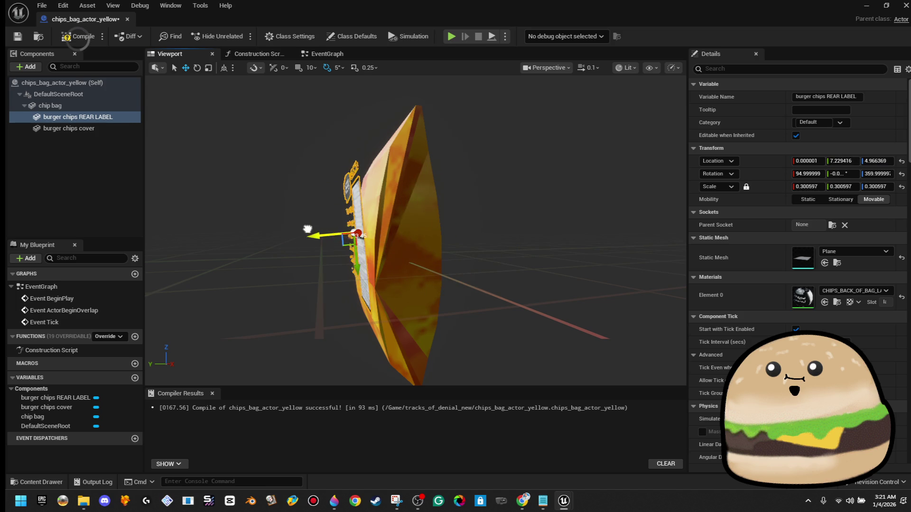
{"action": "mouse_move", "coordinate": [316, 188]}
{"action": "left_mouse_down"}
{"action": "mouse_move", "coordinate": [313, 224]}
{"action": "mouse_move", "coordinate": [325, 227]}
{"action": "mouse_move", "coordinate": [315, 198]}
{"action": "mouse_move", "coordinate": [324, 201]}
{"action": "mouse_move", "coordinate": [304, 176]}
{"action": "mouse_move", "coordinate": [171, 109]}
{"action": "left_mouse_up"}
{"action": "key", "text": "w"}
{"action": "left_click", "coordinate": [78, 36]}
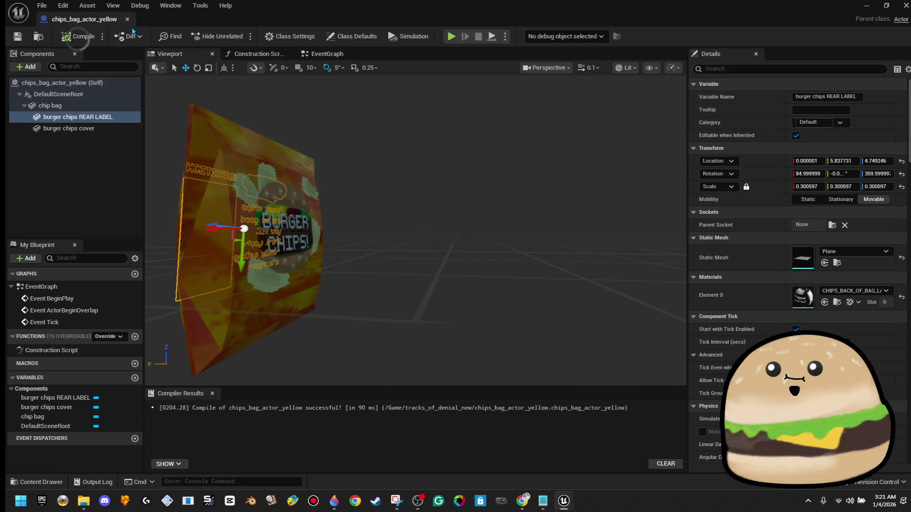
{"action": "left_click", "coordinate": [128, 19]}
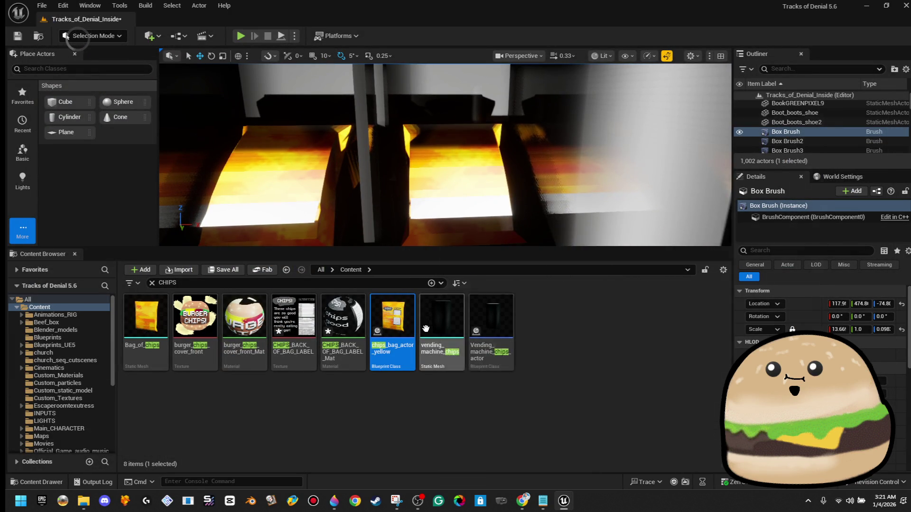
{"action": "double_click", "coordinate": [391, 331]}
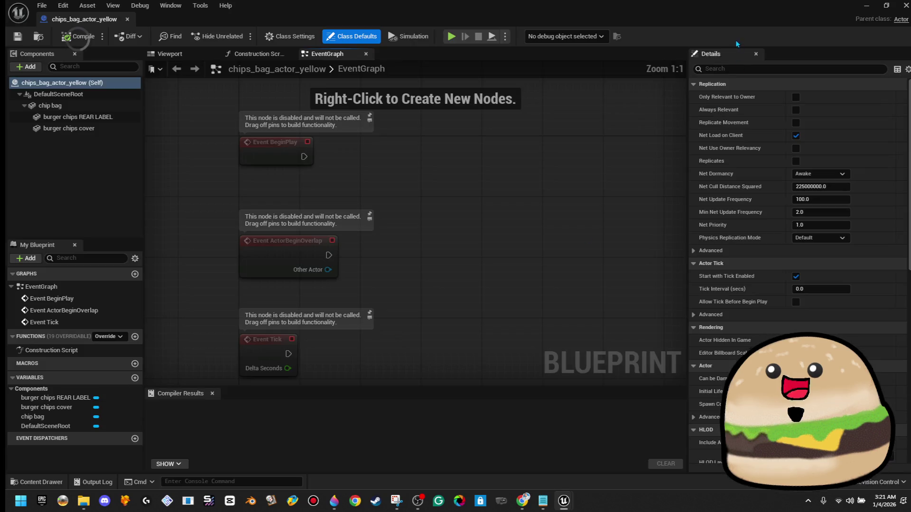
{"action": "left_click", "coordinate": [906, 5]}
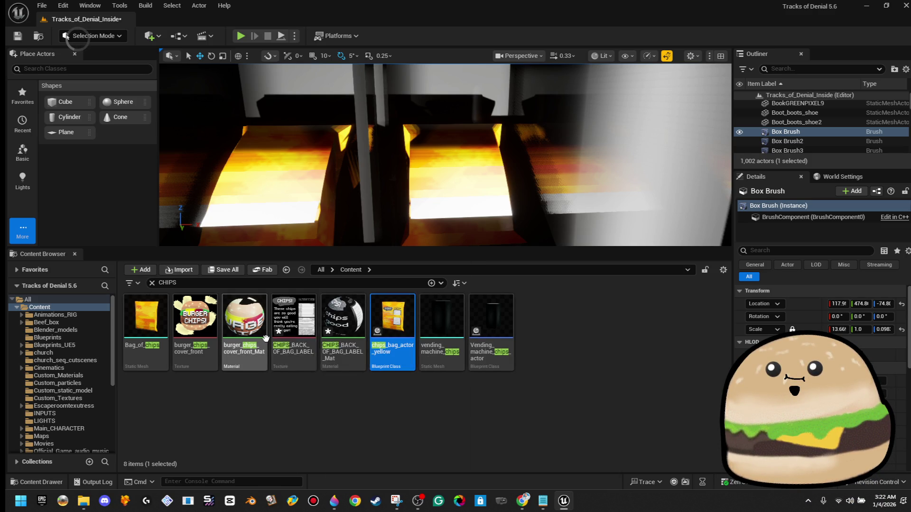
{"action": "left_click", "coordinate": [244, 327]}
{"action": "left_click", "coordinate": [269, 401]}
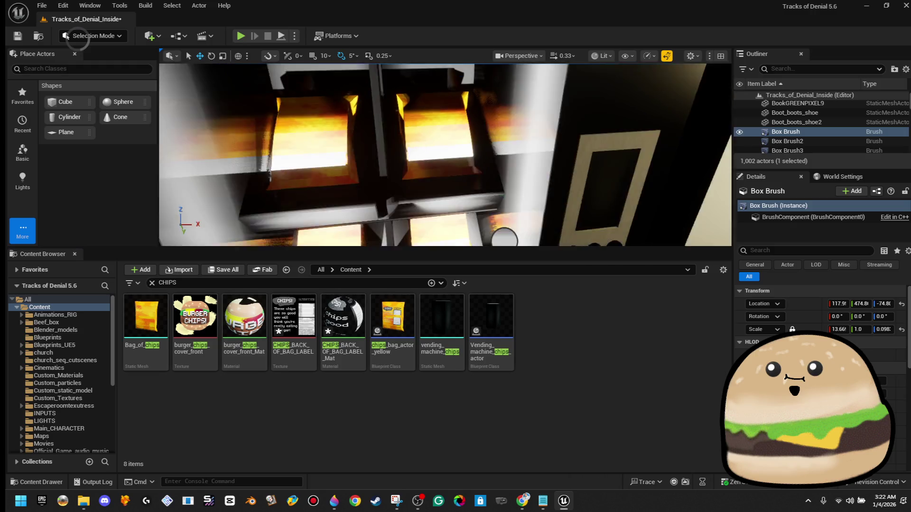
Rename the copy of burger_chips_cover_front_Mat to burger_chips_cover_front_DECAL.
{"action": "left_click", "coordinate": [260, 369]}
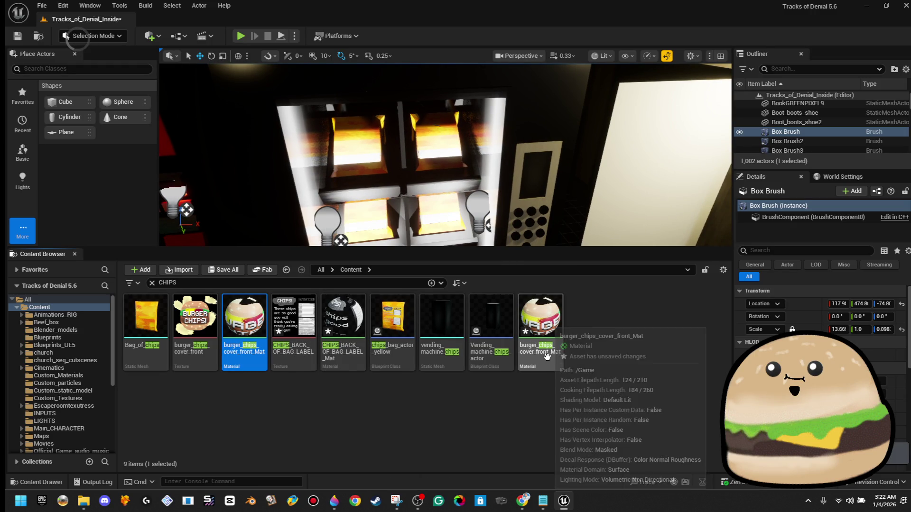
{"action": "right_click", "coordinate": [546, 355]}
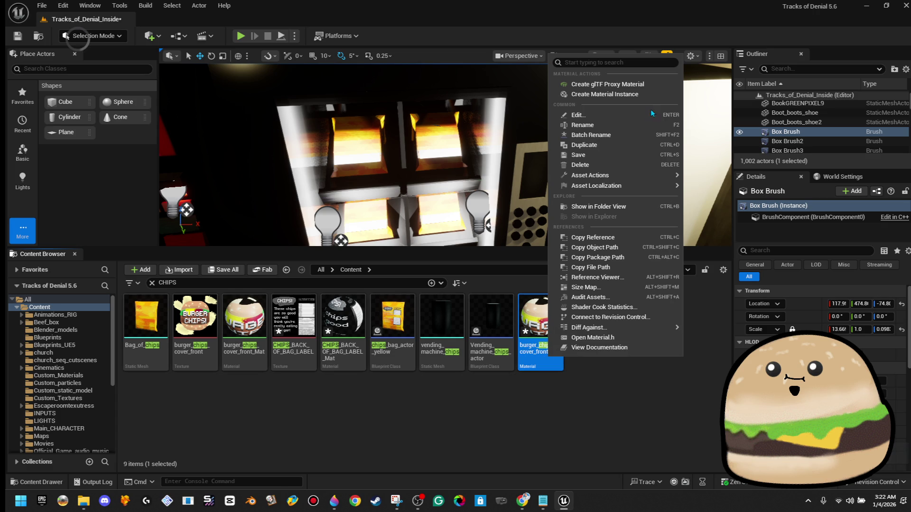
{"action": "left_click", "coordinate": [649, 123]}
{"action": "key", "text": "End"}
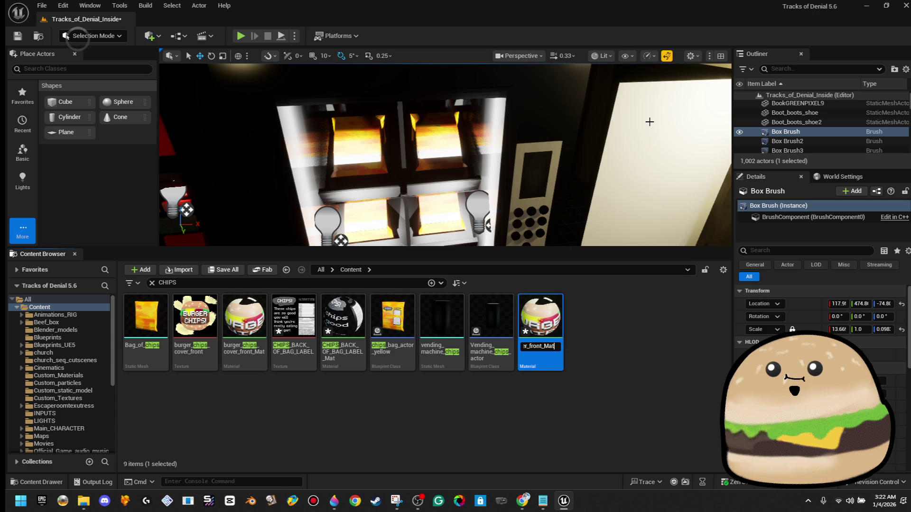
{"action": "key", "text": "Return"}
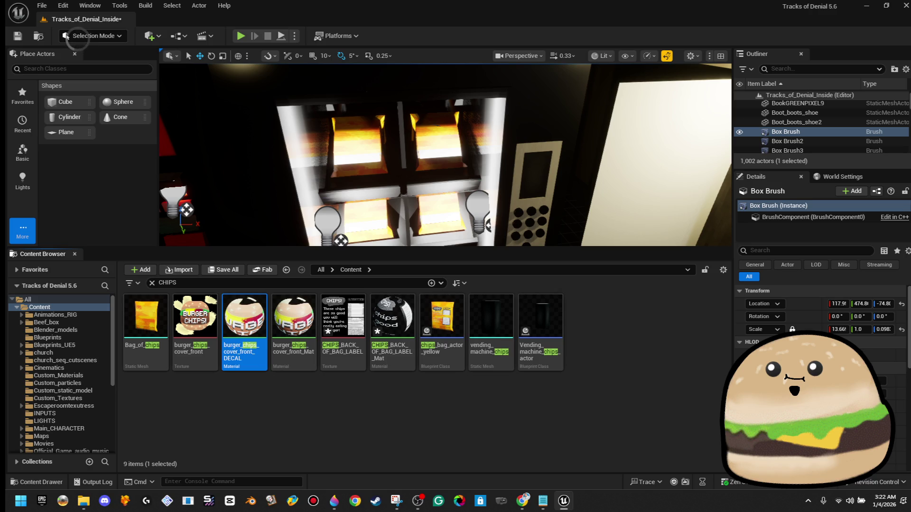
Open chips_bag_actor_yellow and delete its REAR LABEL and cover components.
{"action": "left_click", "coordinate": [441, 322]}
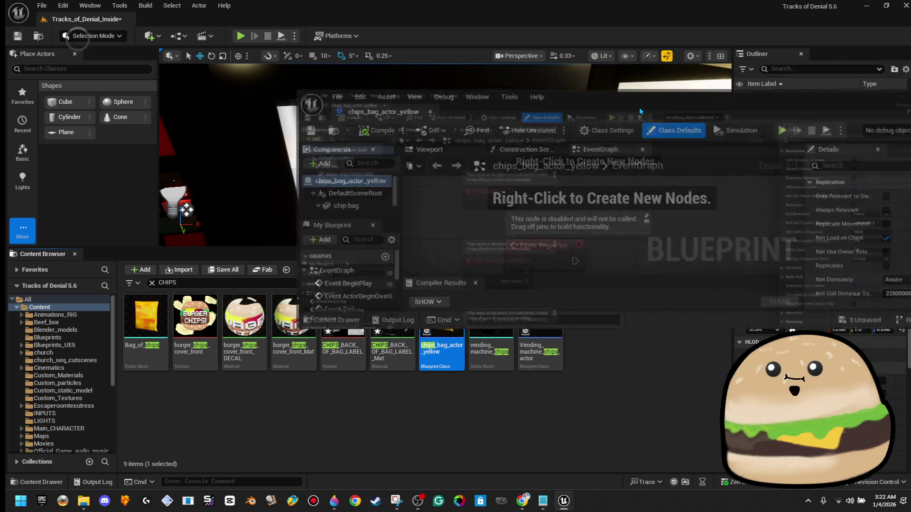
{"action": "double_click", "coordinate": [639, 108]}
{"action": "left_click", "coordinate": [195, 56]}
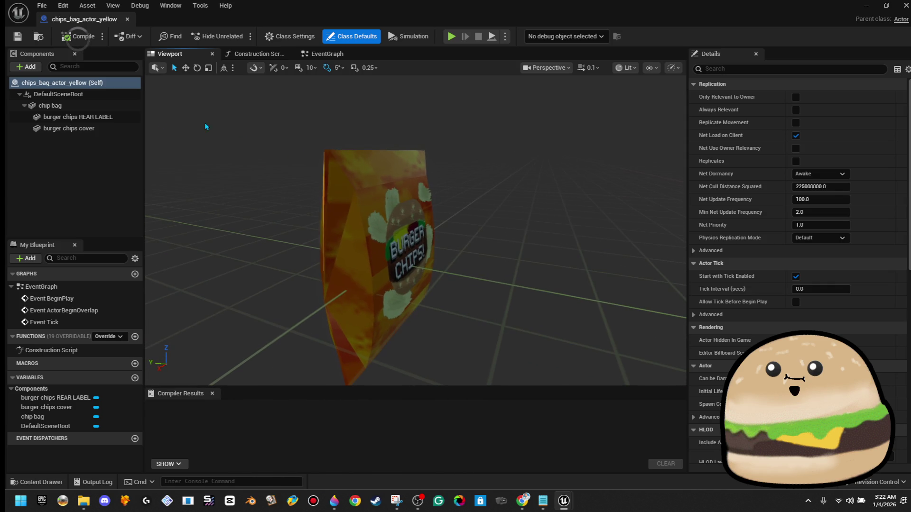
{"action": "left_click", "coordinate": [98, 119]}
{"action": "key", "text": "Delete"}
{"action": "left_click", "coordinate": [98, 118]}
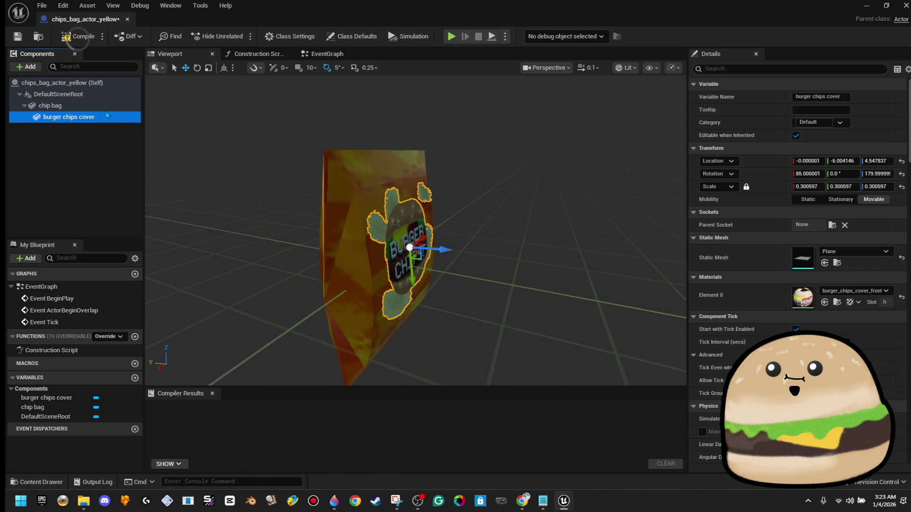
{"action": "key", "text": "Delete"}
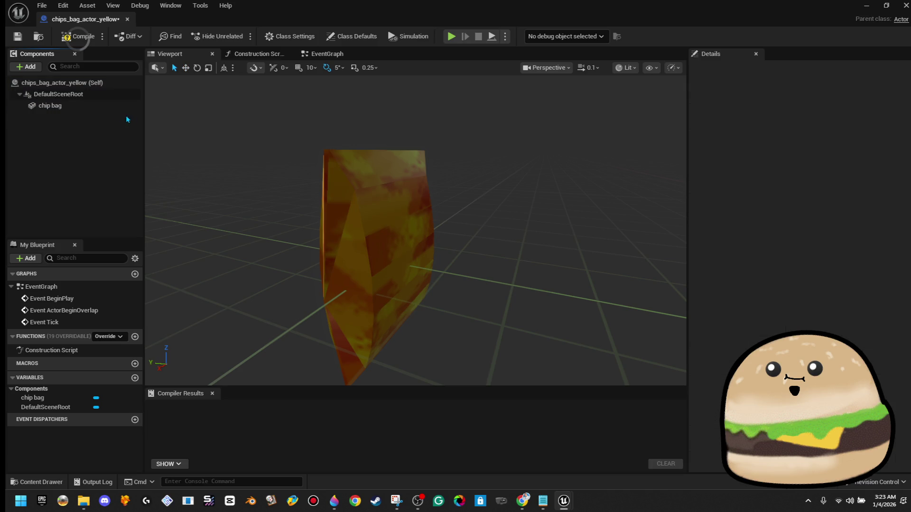
Add a Decal component and scale it down uniformly to about -0.028354.
{"action": "left_click", "coordinate": [26, 67]}
{"action": "type", "text": "DECA"}
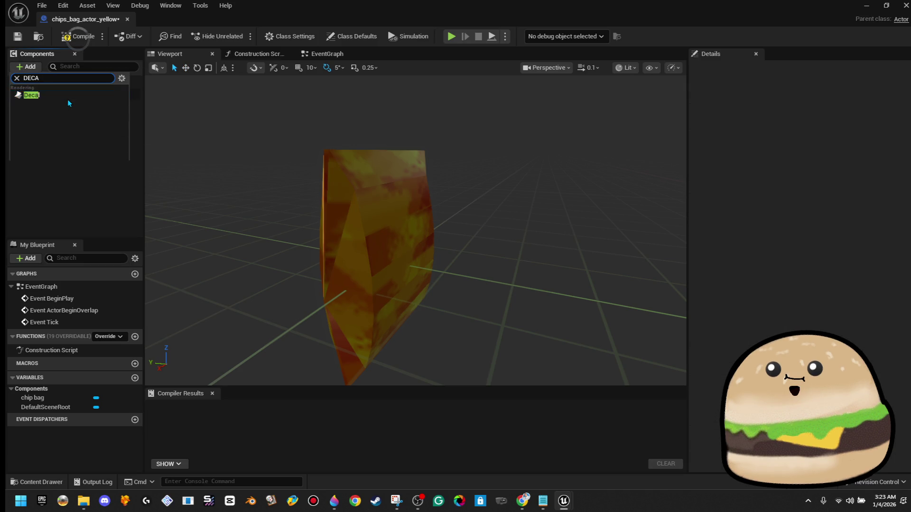
{"action": "left_click", "coordinate": [32, 94]}
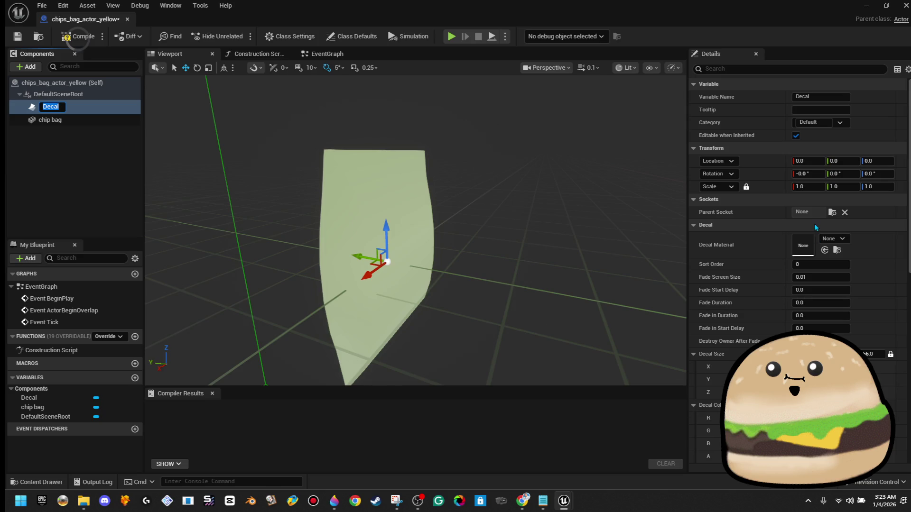
{"action": "scroll", "coordinate": [555, 250], "scroll_direction": "down", "scroll_amount": 4}
{"action": "key", "text": "r"}
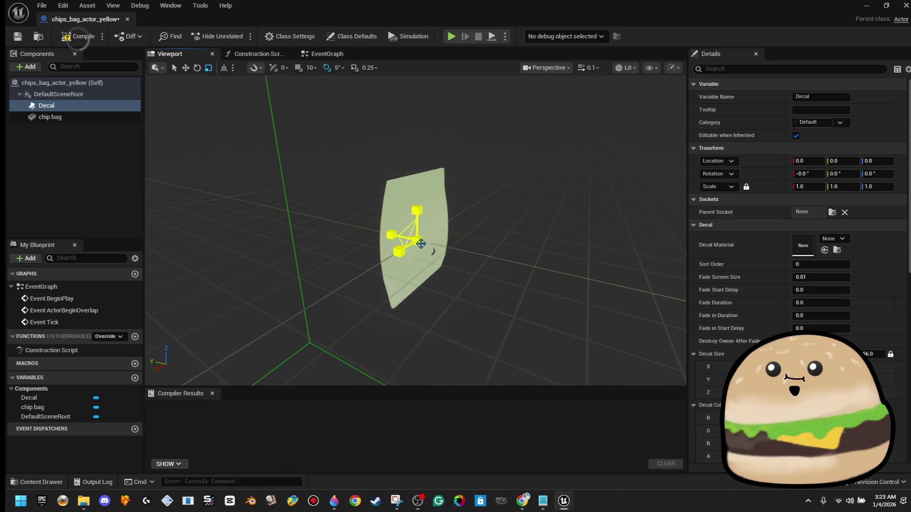
{"action": "mouse_move", "coordinate": [421, 244]}
{"action": "left_mouse_down"}
{"action": "mouse_move", "coordinate": [415, 249]}
{"action": "mouse_move", "coordinate": [493, 223]}
{"action": "mouse_move", "coordinate": [555, 244]}
{"action": "left_mouse_up"}
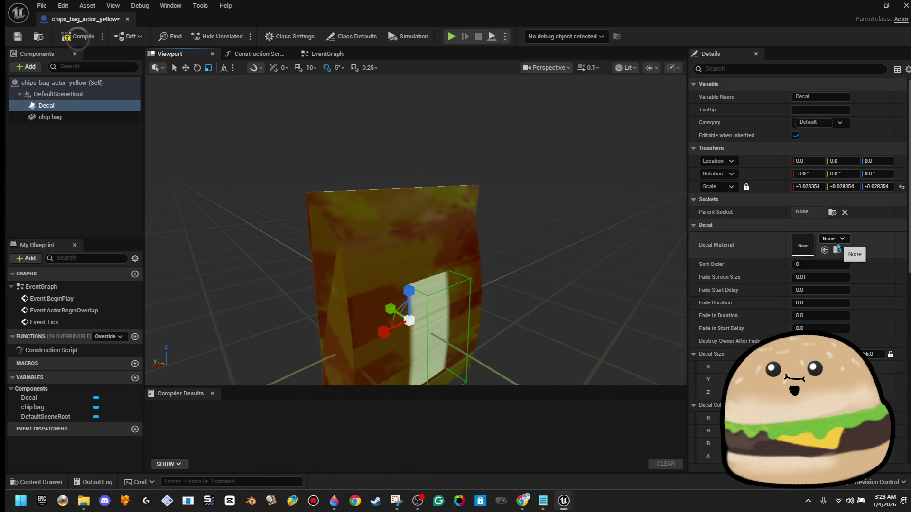
Assign burger_chips_cover_front_DECAL as the Decal Material.
{"action": "left_click", "coordinate": [833, 239]}
{"action": "type", "text": "IP"}
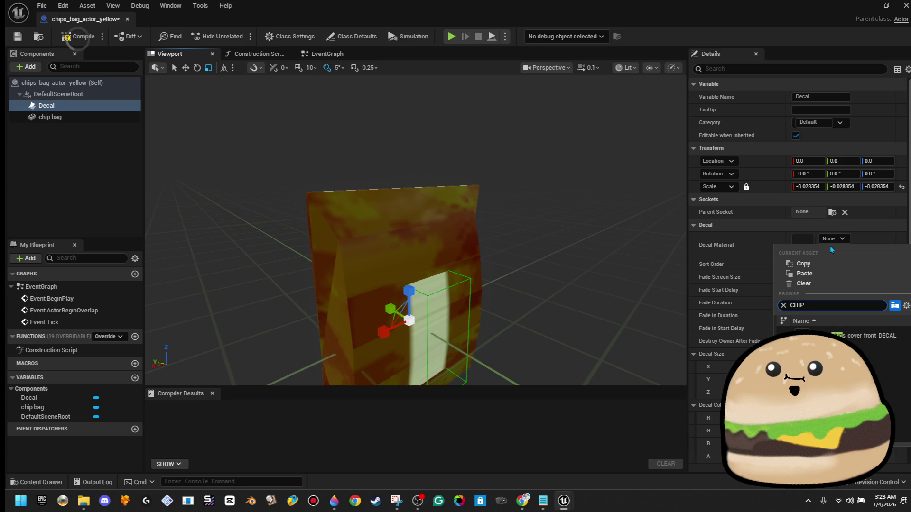
{"action": "left_click", "coordinate": [863, 337]}
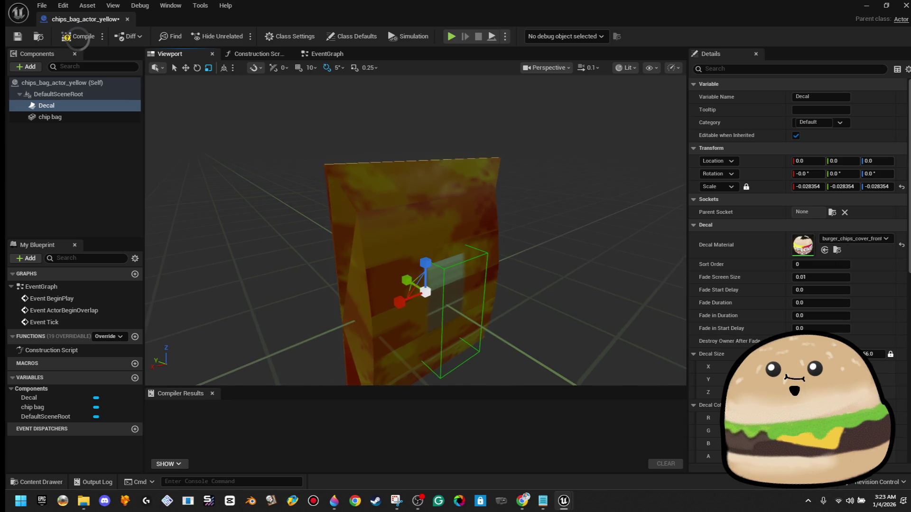
Rotate the decal to yaw and roll -90 and adjust its position and scale on the bag.
{"action": "key", "text": "e"}
{"action": "mouse_move", "coordinate": [441, 317]}
{"action": "left_mouse_down"}
{"action": "mouse_move", "coordinate": [453, 327]}
{"action": "mouse_move", "coordinate": [476, 322]}
{"action": "mouse_move", "coordinate": [424, 321]}
{"action": "mouse_move", "coordinate": [453, 311]}
{"action": "mouse_move", "coordinate": [420, 294]}
{"action": "mouse_move", "coordinate": [456, 303]}
{"action": "mouse_move", "coordinate": [418, 289]}
{"action": "mouse_move", "coordinate": [393, 351]}
{"action": "mouse_move", "coordinate": [397, 260]}
{"action": "mouse_move", "coordinate": [385, 270]}
{"action": "mouse_move", "coordinate": [387, 260]}
{"action": "mouse_move", "coordinate": [387, 271]}
{"action": "mouse_move", "coordinate": [417, 265]}
{"action": "mouse_move", "coordinate": [289, 254]}
{"action": "mouse_move", "coordinate": [579, 251]}
{"action": "left_mouse_up"}
{"action": "key", "text": "w"}
{"action": "key", "text": "e"}
{"action": "key", "text": "r"}
{"action": "key", "text": "w"}
{"action": "key", "text": "r"}
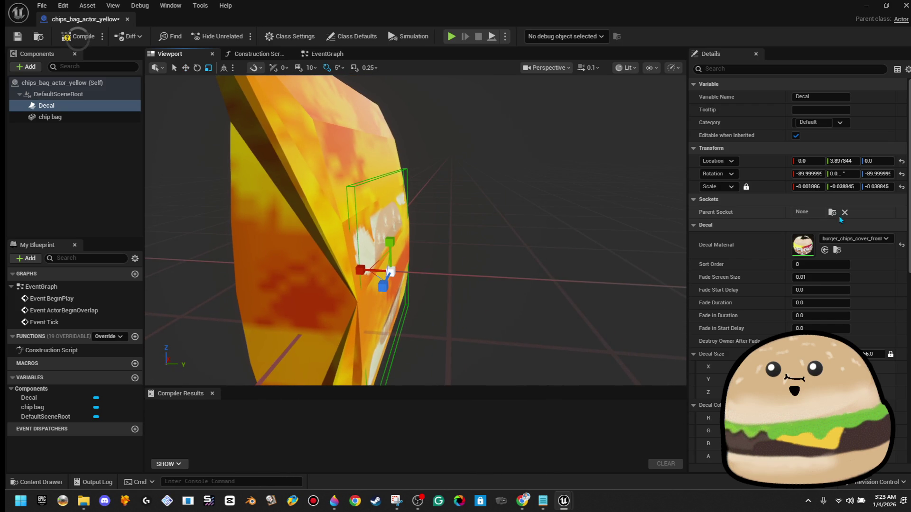
Unlock the decal's scale and set Scale X to -0.01.
{"action": "left_click", "coordinate": [746, 187]}
{"action": "left_click", "coordinate": [809, 186]}
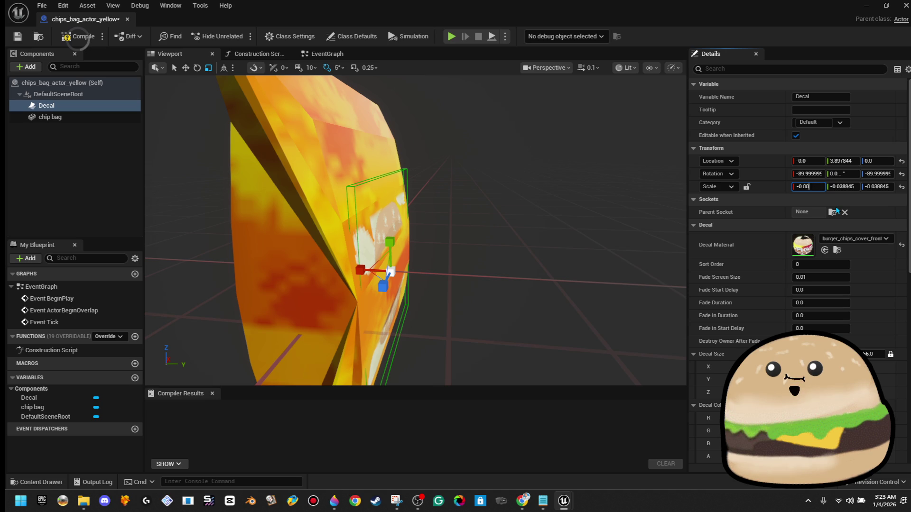
{"action": "type", "text": "3"}
{"action": "key", "text": "Return"}
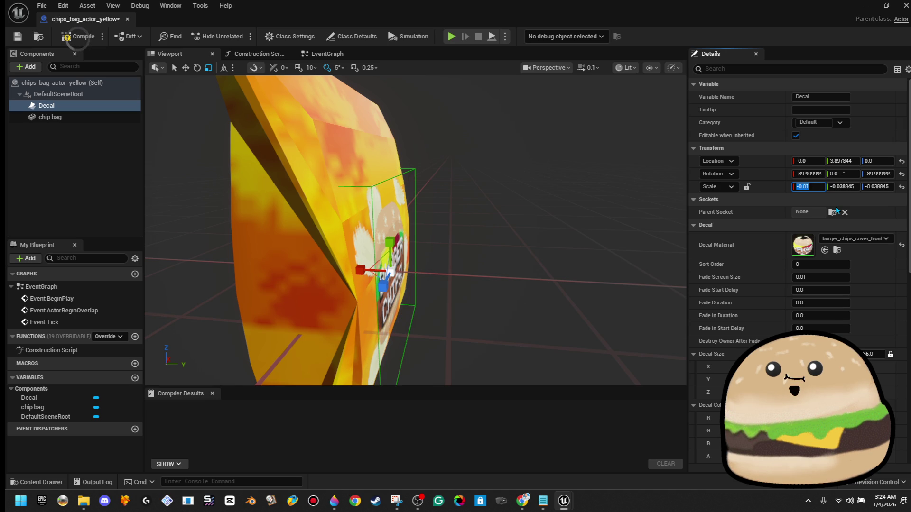
Raise the decal up the bag front and restore the Blueprint window size.
{"action": "left_click_drag", "start_coordinate": [455, 223], "coordinate": [476, 222]}
{"action": "left_click_drag", "start_coordinate": [398, 235], "coordinate": [455, 237]}
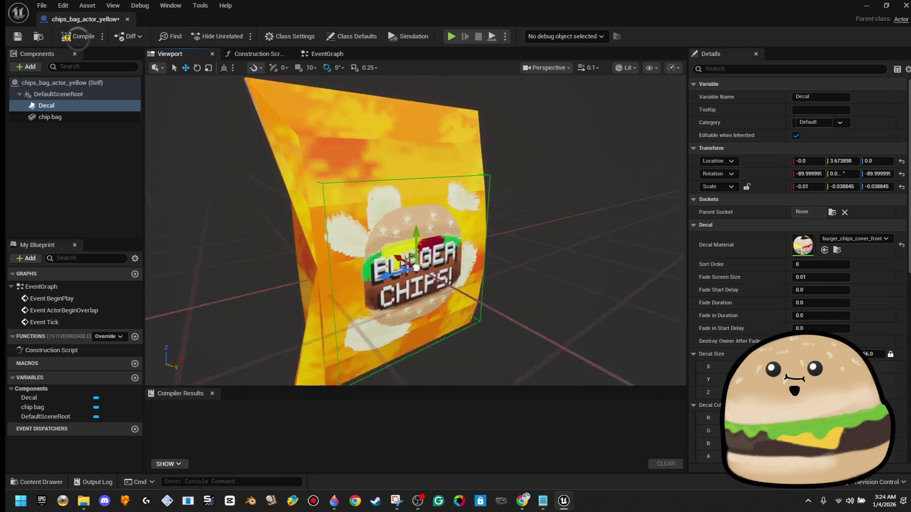
{"action": "left_click_drag", "start_coordinate": [380, 183], "coordinate": [380, 167]}
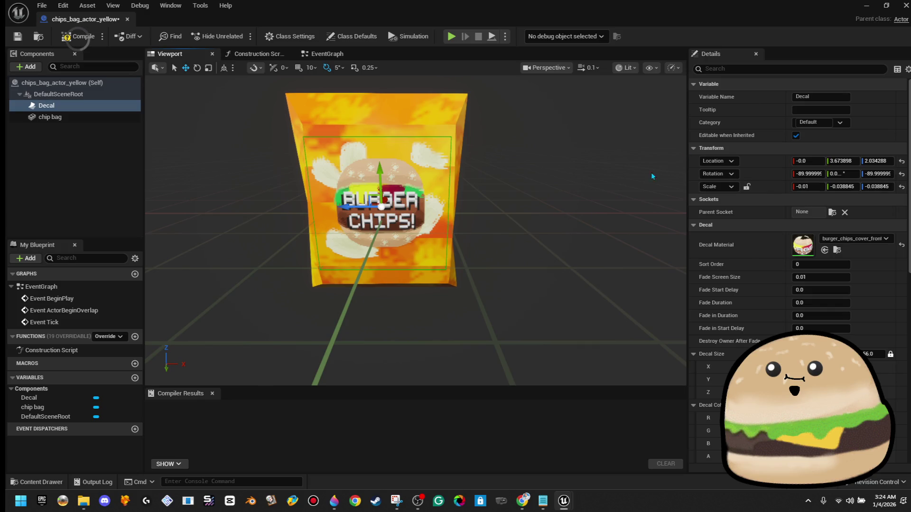
{"action": "double_click", "coordinate": [792, 9]}
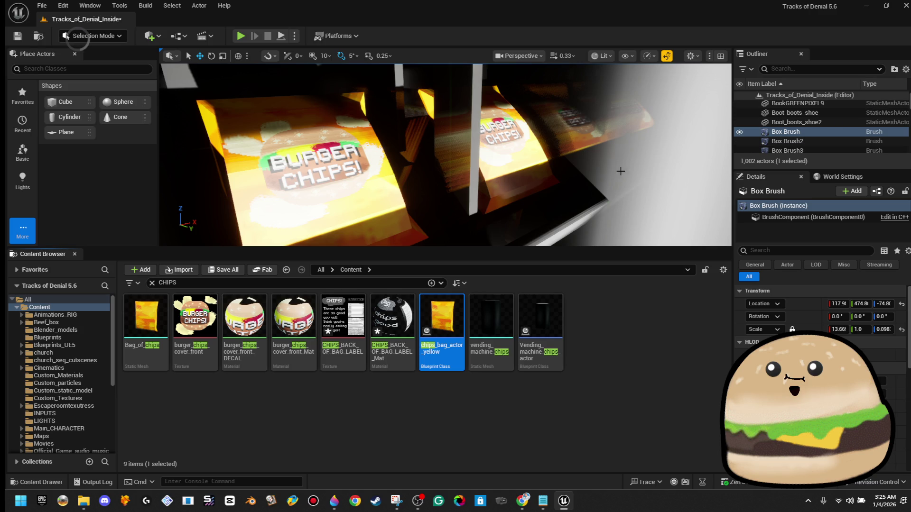
Enlarge the level viewport and run a brief Play From Here test, then stop it.
{"action": "left_click_drag", "start_coordinate": [569, 248], "coordinate": [569, 326]}
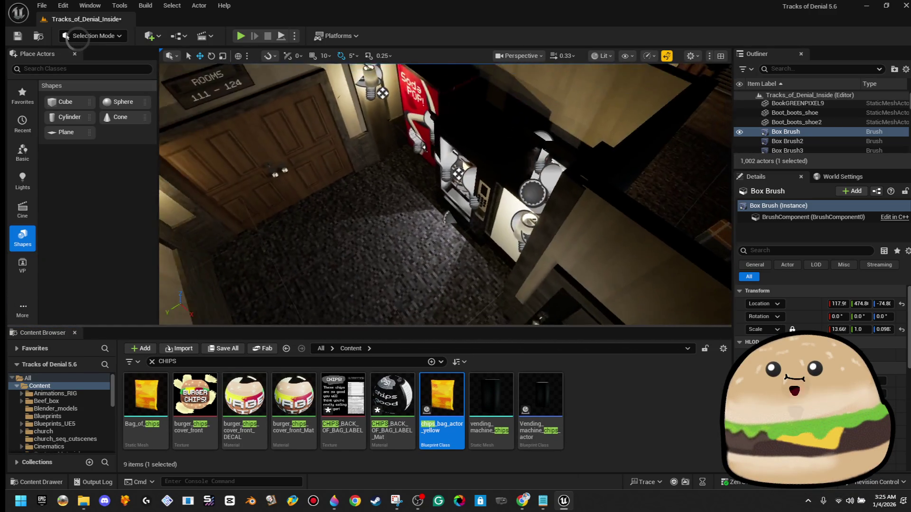
{"action": "right_click", "coordinate": [392, 174]}
{"action": "left_click", "coordinate": [422, 480]}
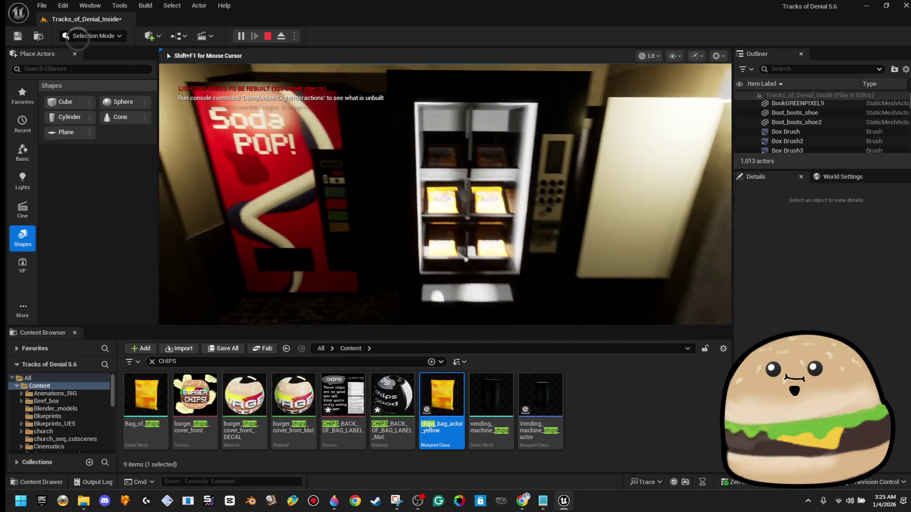
{"action": "key", "text": "Escape"}
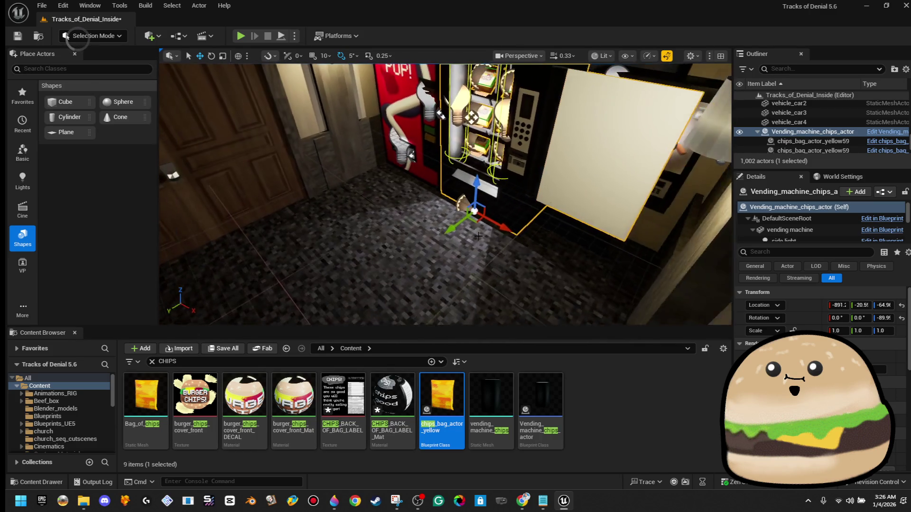
Play from a spot near the vending machine and walk up to inspect the BURGER CHIPS! shelves.
{"action": "right_click", "coordinate": [390, 174]}
{"action": "left_click", "coordinate": [427, 480]}
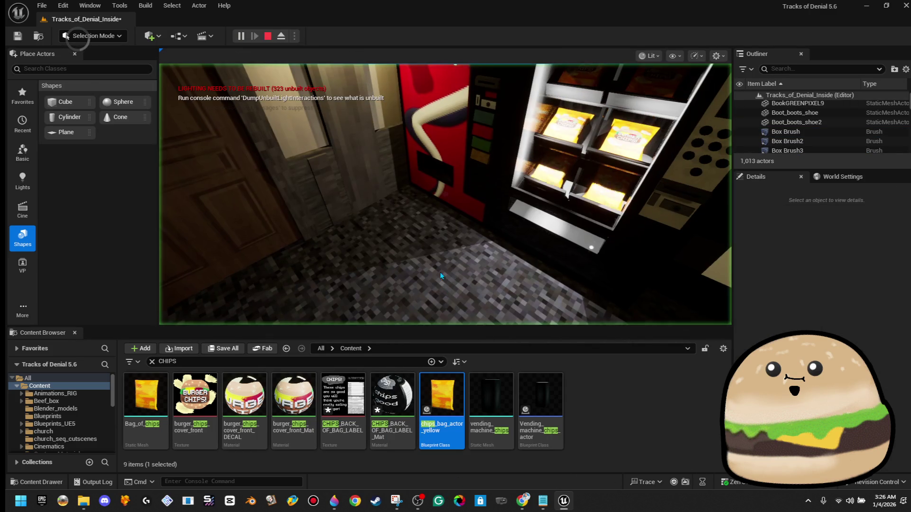
{"action": "key", "text": "F11"}
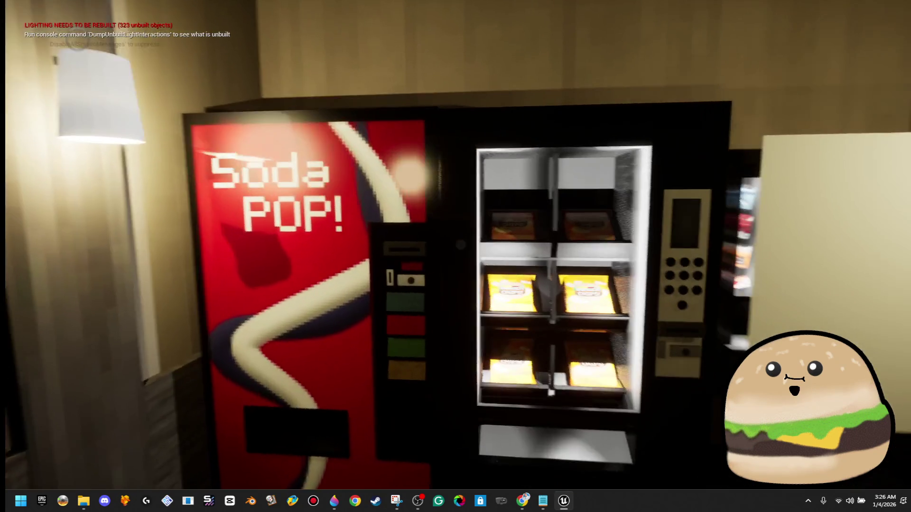
{"action": "key", "text": "w"}
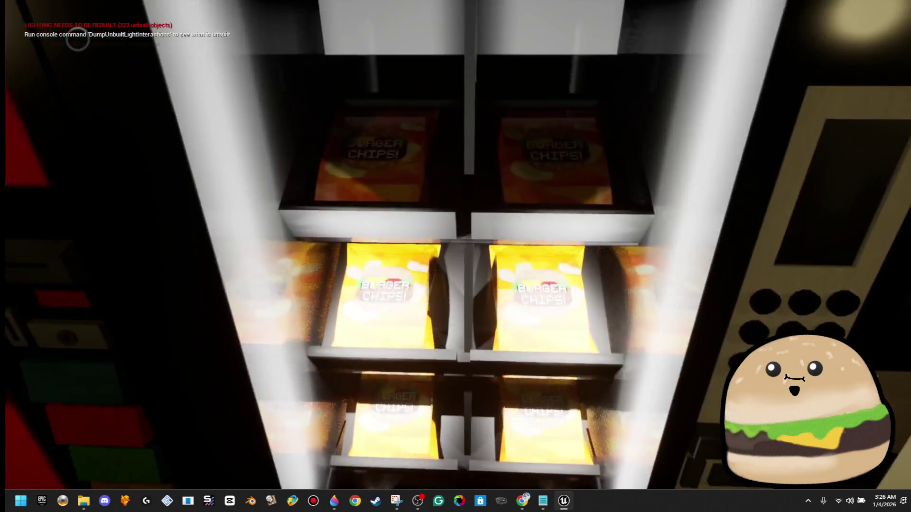
{"action": "key", "text": "Escape"}
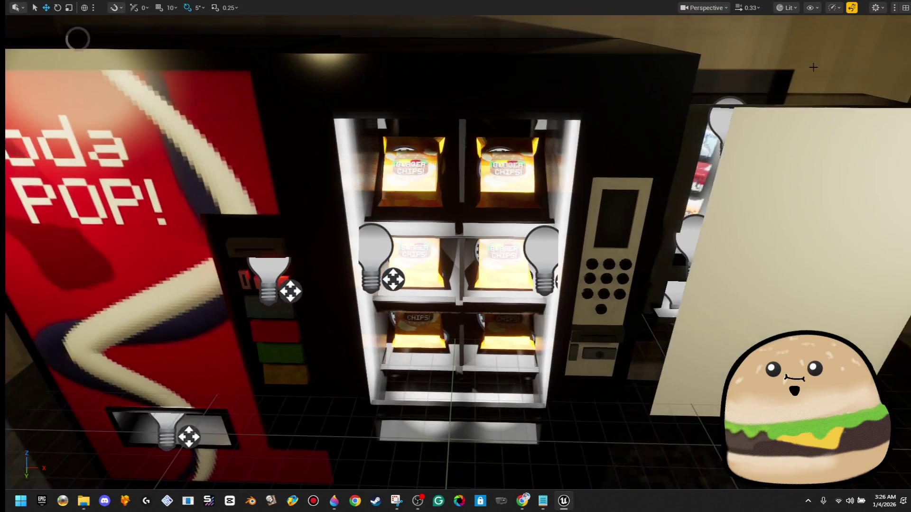
{"action": "right_click", "coordinate": [600, 227]}
{"action": "left_click", "coordinate": [658, 215]}
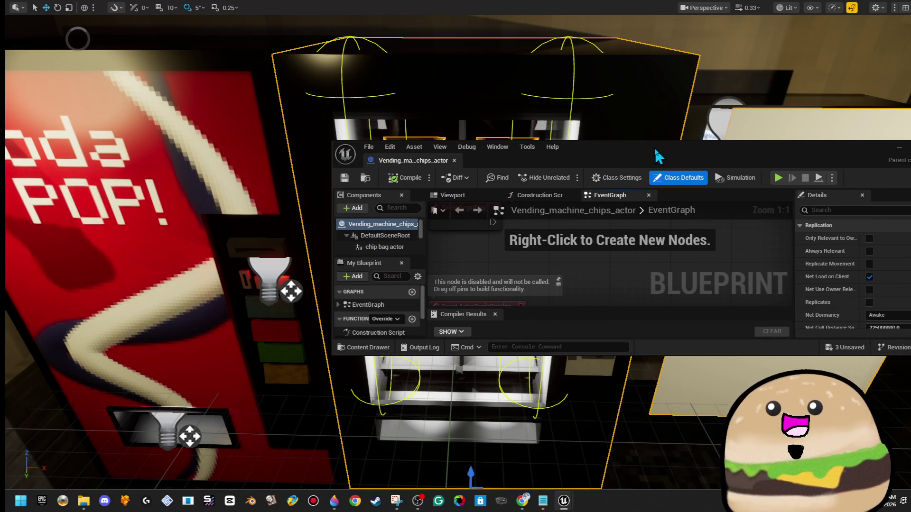
{"action": "double_click", "coordinate": [655, 152]}
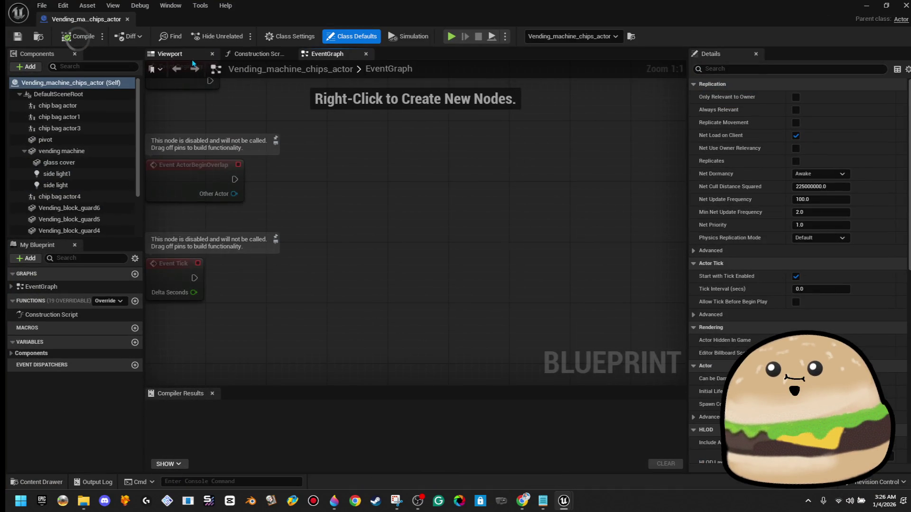
{"action": "key", "text": "alt+Tab"}
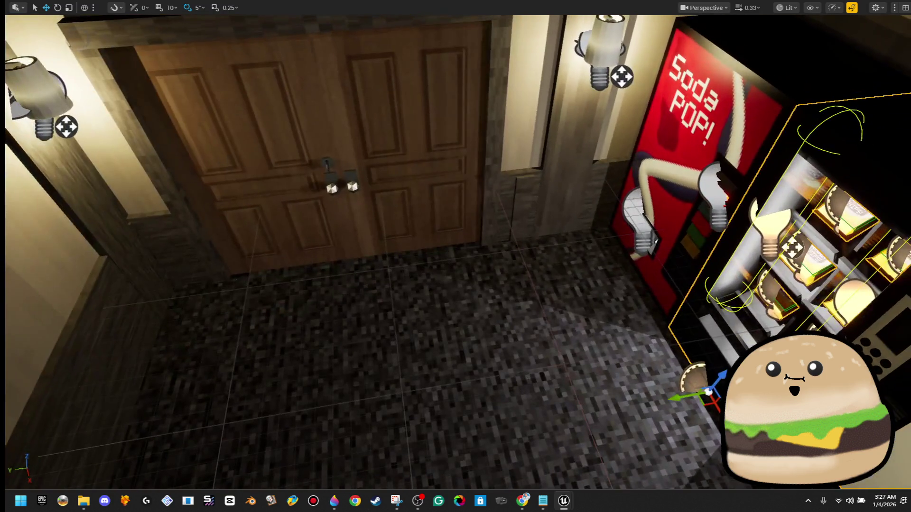
Play-test up to the chip shelves, then duplicate the point light into the display's right side.
{"action": "right_click", "coordinate": [428, 50]}
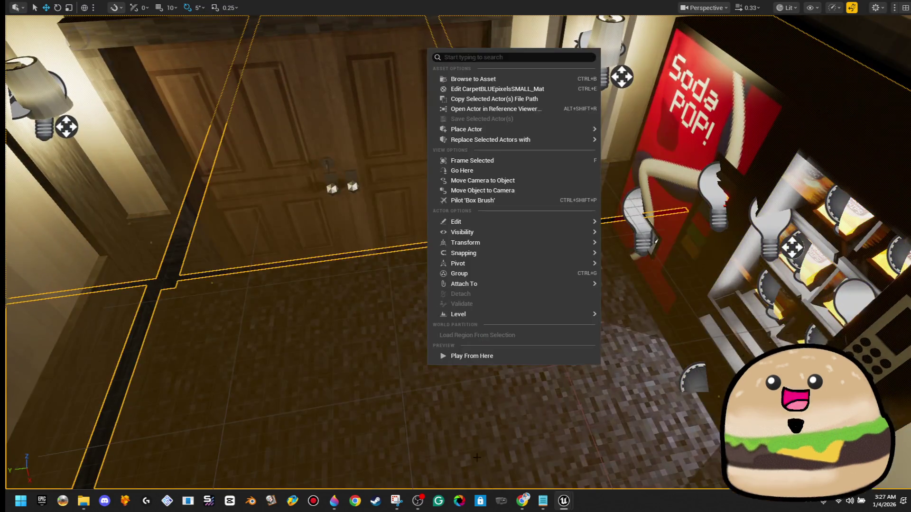
{"action": "left_click", "coordinate": [488, 360]}
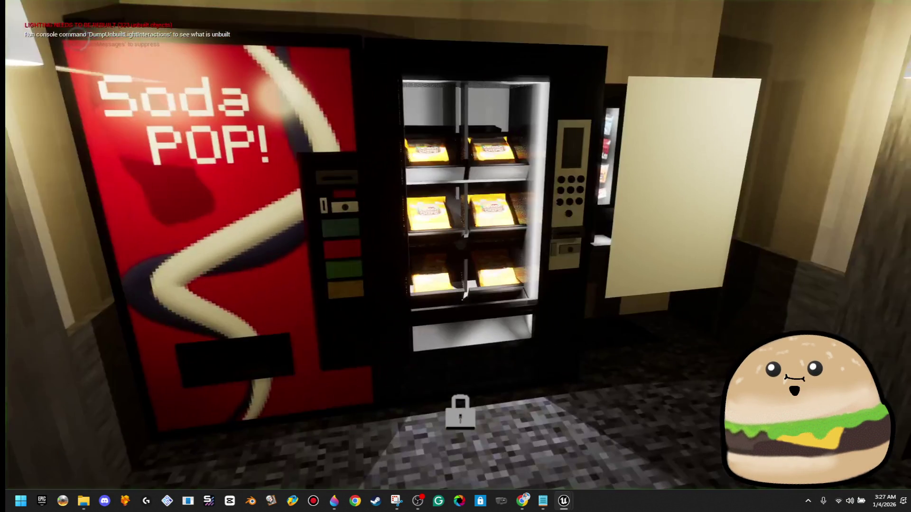
{"action": "key", "text": "w"}
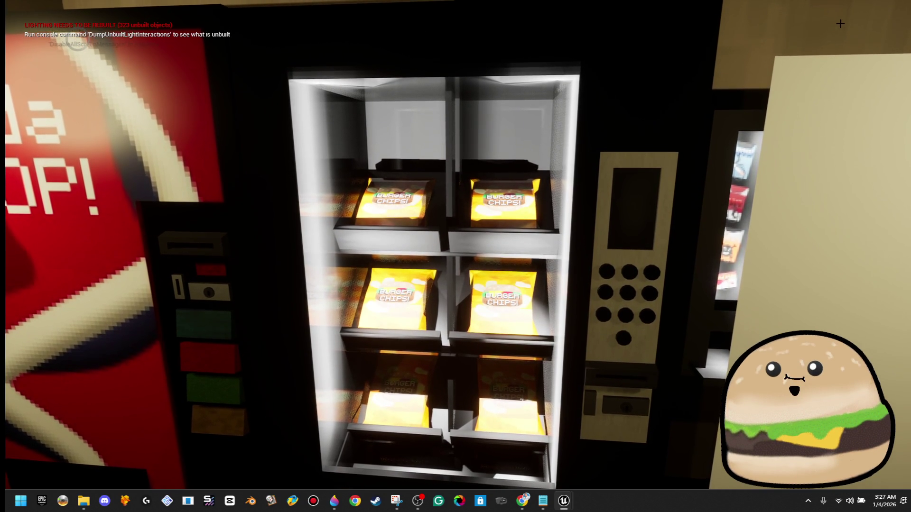
{"action": "key", "text": "Escape"}
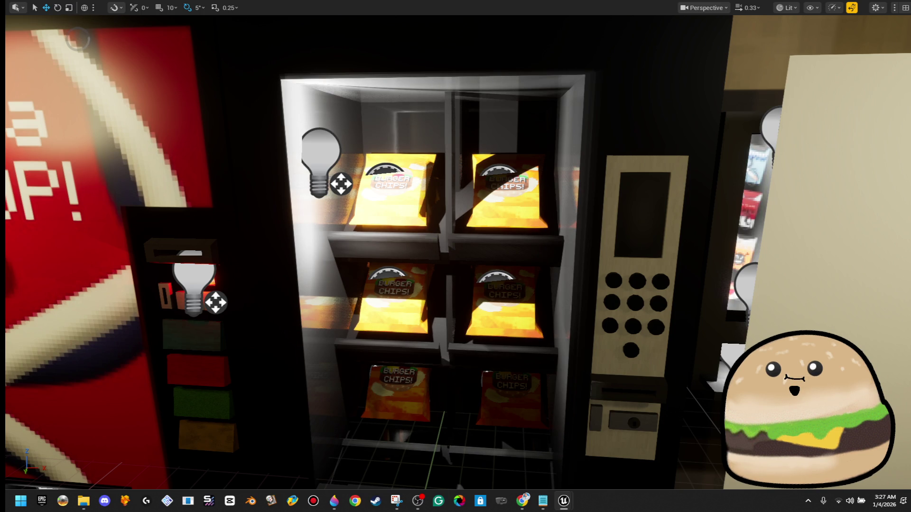
{"action": "mouse_move", "coordinate": [410, 198]}
{"action": "left_mouse_down"}
{"action": "mouse_move", "coordinate": [427, 190]}
{"action": "mouse_move", "coordinate": [410, 199]}
{"action": "left_mouse_up"}
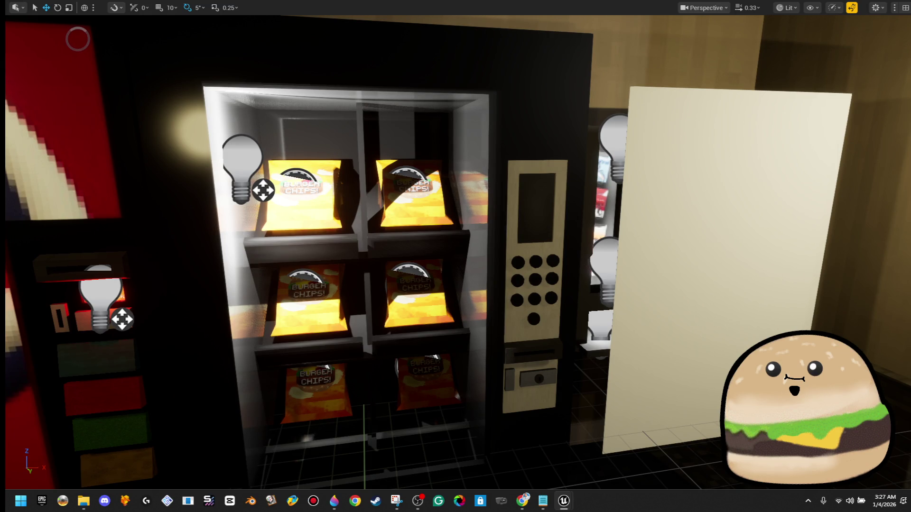
{"action": "mouse_move", "coordinate": [242, 166]}
{"action": "left_mouse_down"}
{"action": "mouse_move", "coordinate": [491, 163]}
{"action": "mouse_move", "coordinate": [367, 166]}
{"action": "left_mouse_up"}
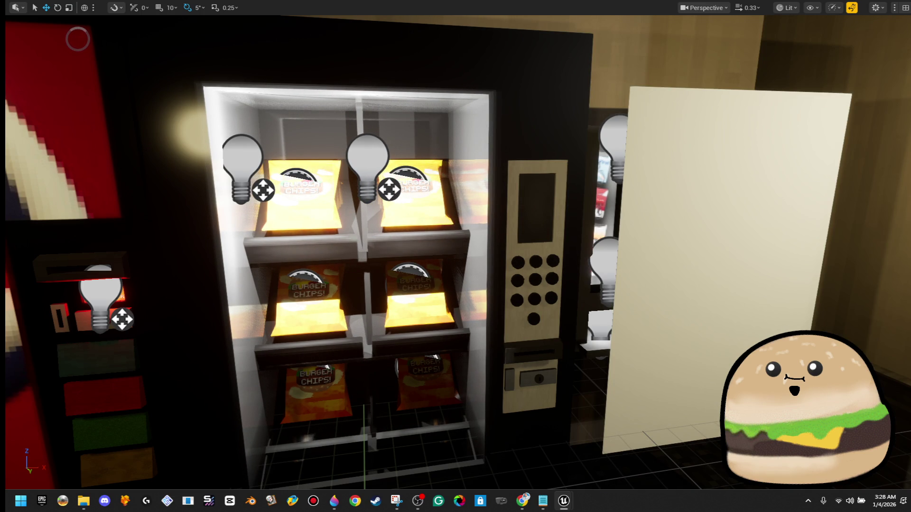
Raise one light to the display's top centre and nudge the other slightly lower at the bottom.
{"action": "mouse_move", "coordinate": [367, 166]}
{"action": "left_mouse_down"}
{"action": "mouse_move", "coordinate": [365, 119]}
{"action": "mouse_move", "coordinate": [377, 451]}
{"action": "left_mouse_up"}
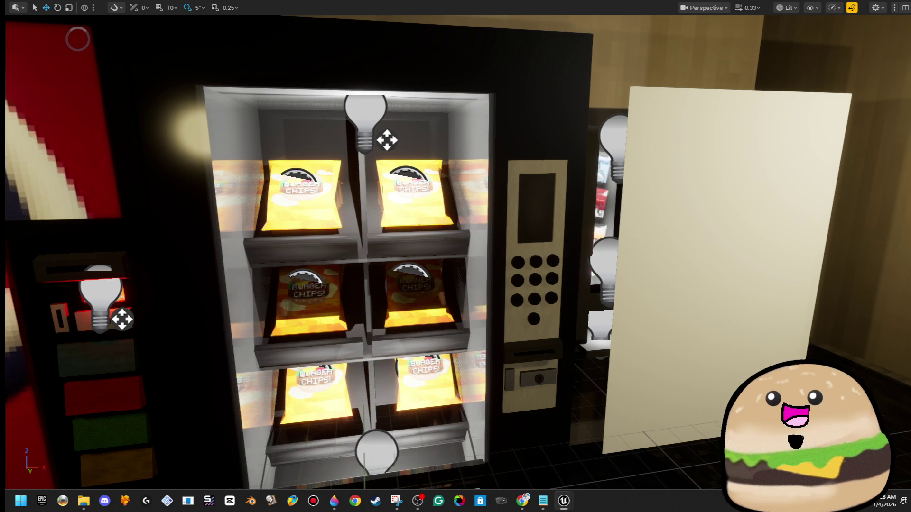
{"action": "left_click_drag", "start_coordinate": [377, 449], "coordinate": [377, 454]}
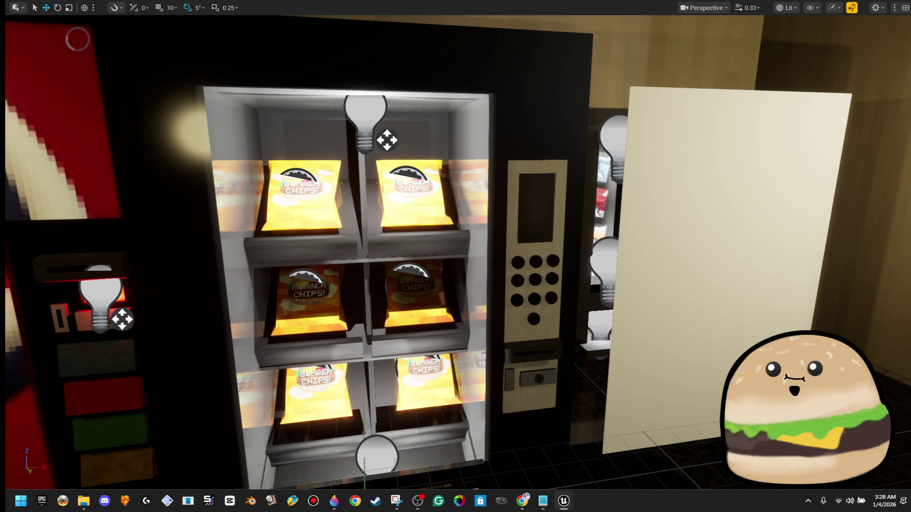
{"action": "mouse_move", "coordinate": [780, 242]}
{"action": "left_mouse_down"}
{"action": "mouse_move", "coordinate": [749, 290]}
{"action": "mouse_move", "coordinate": [740, 332]}
{"action": "left_mouse_up"}
{"action": "right_click", "coordinate": [570, 453]}
Play-test twice from floor spots, backing away from and then walking toward the vending machine.
{"action": "left_click", "coordinate": [587, 480]}
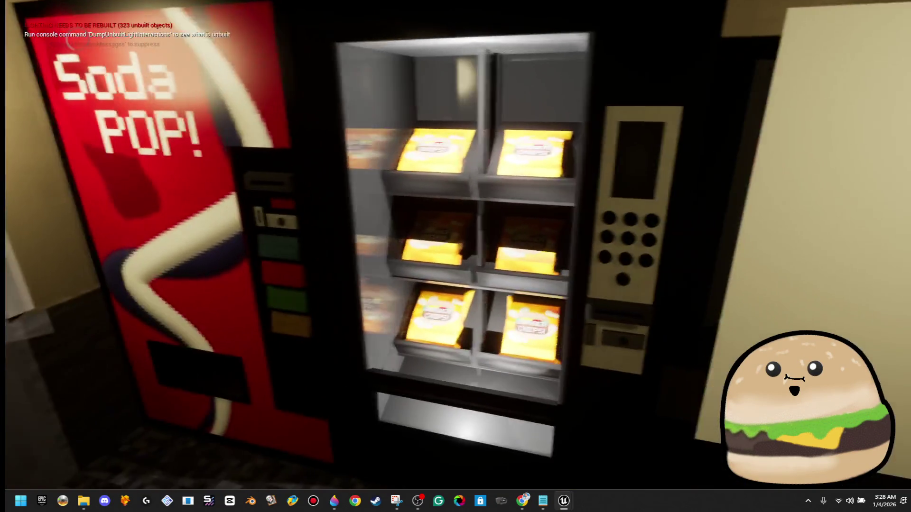
{"action": "key", "text": "s"}
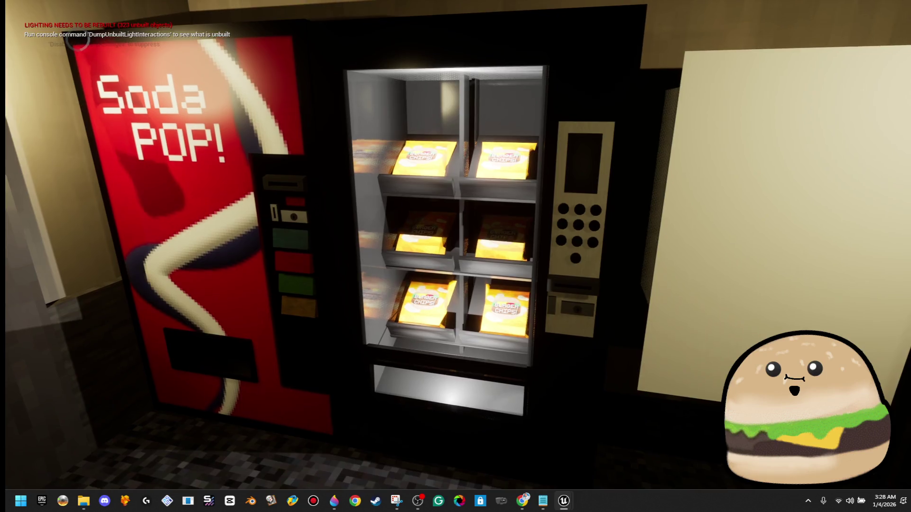
{"action": "key", "text": "Escape"}
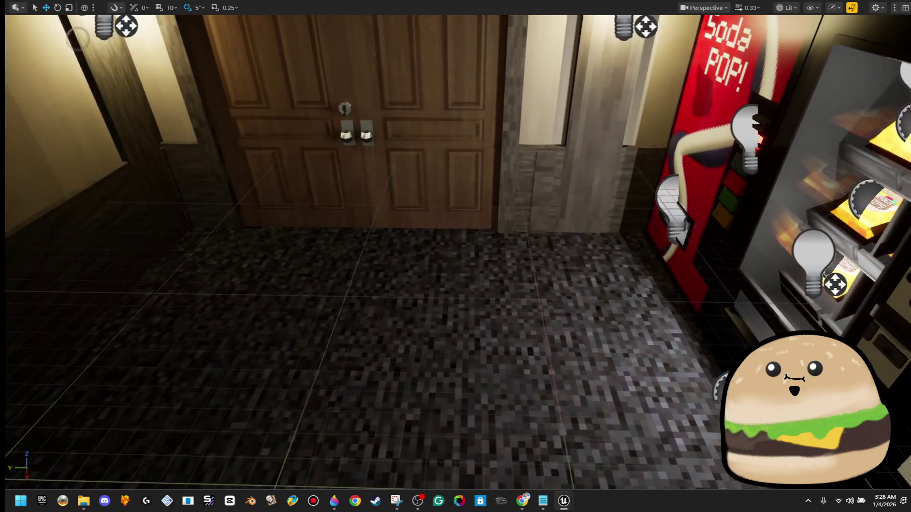
{"action": "right_click", "coordinate": [418, 475]}
{"action": "left_click", "coordinate": [488, 478]}
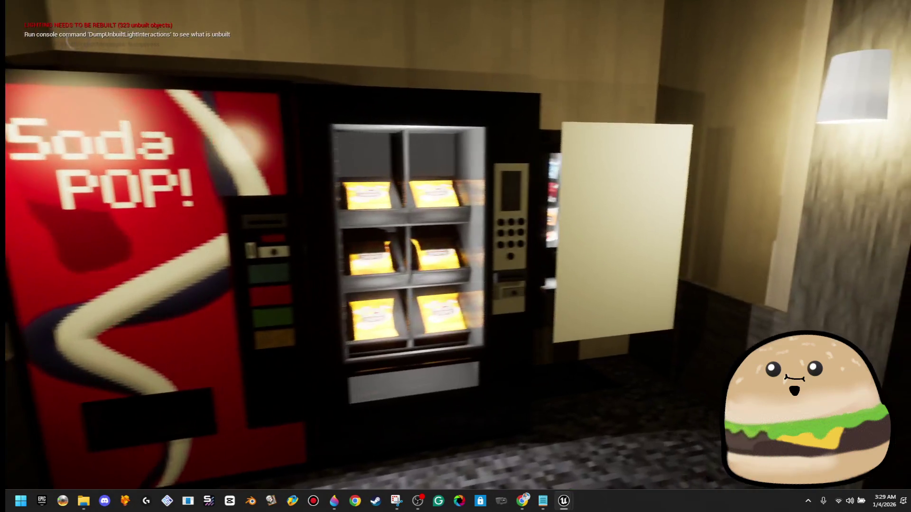
{"action": "key", "text": "w"}
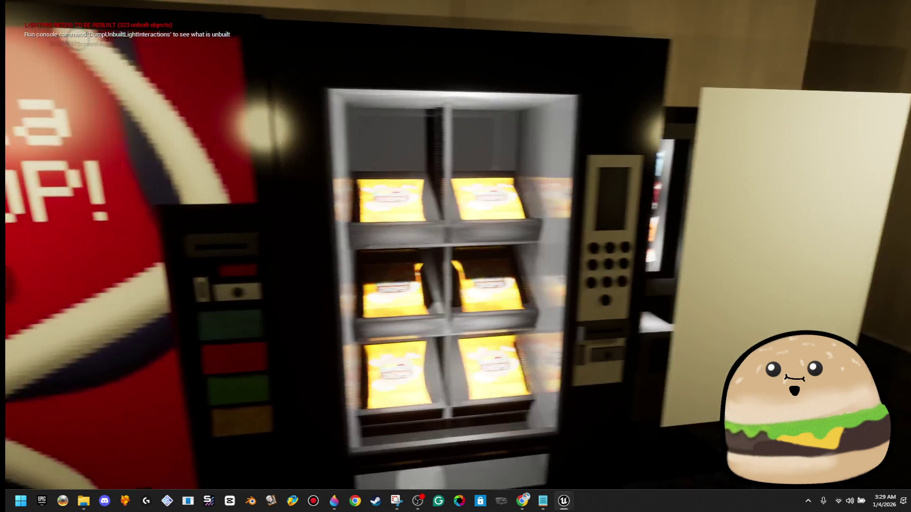
{"action": "key", "text": "Escape"}
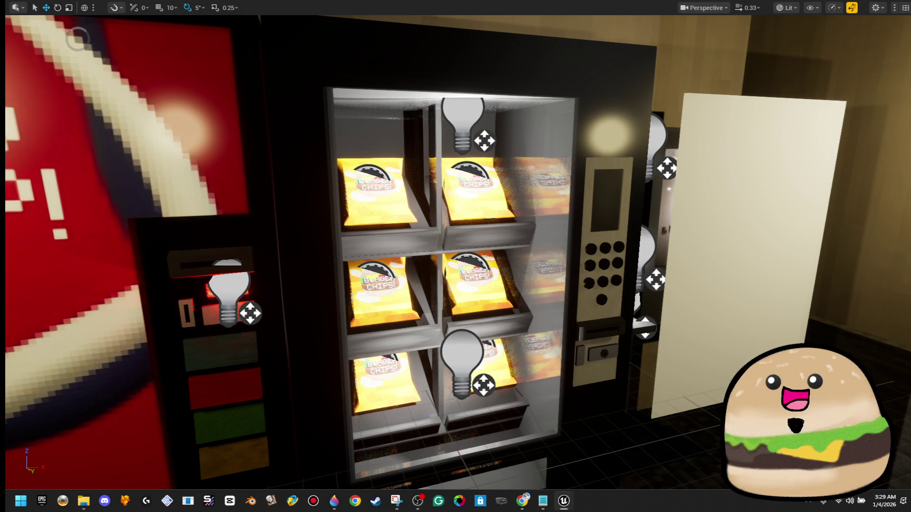
Play from a floor spot by the door, walking close to the chip shelves and keypad side.
{"action": "left_click_drag", "start_coordinate": [740, 300], "coordinate": [519, 204]}
{"action": "right_click", "coordinate": [324, 173]}
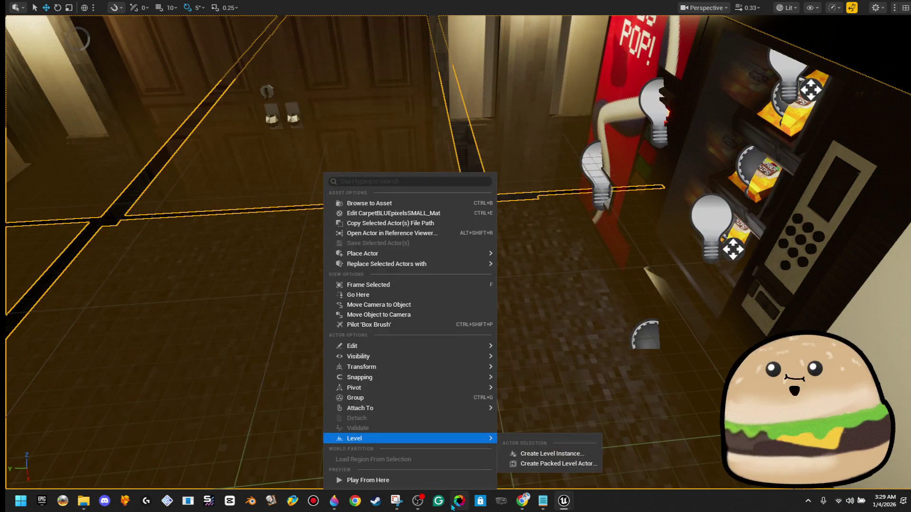
{"action": "left_click", "coordinate": [448, 485]}
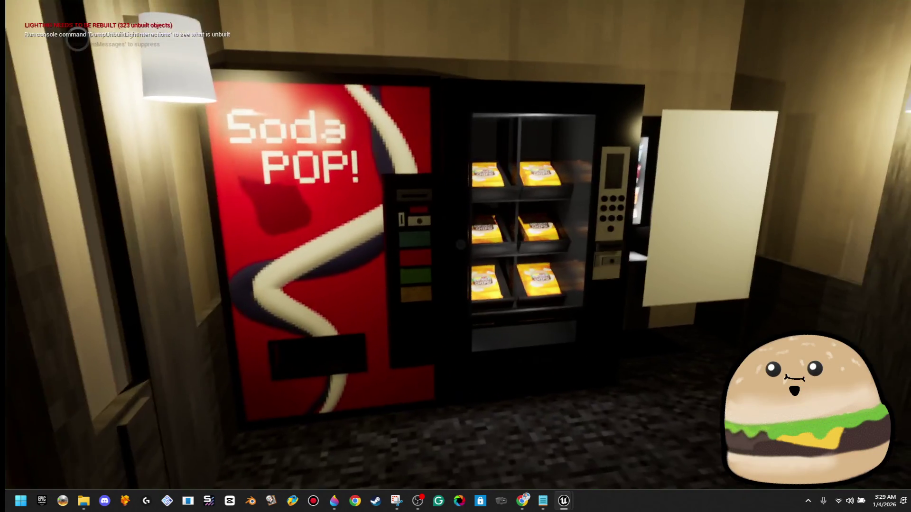
{"action": "key", "text": "w"}
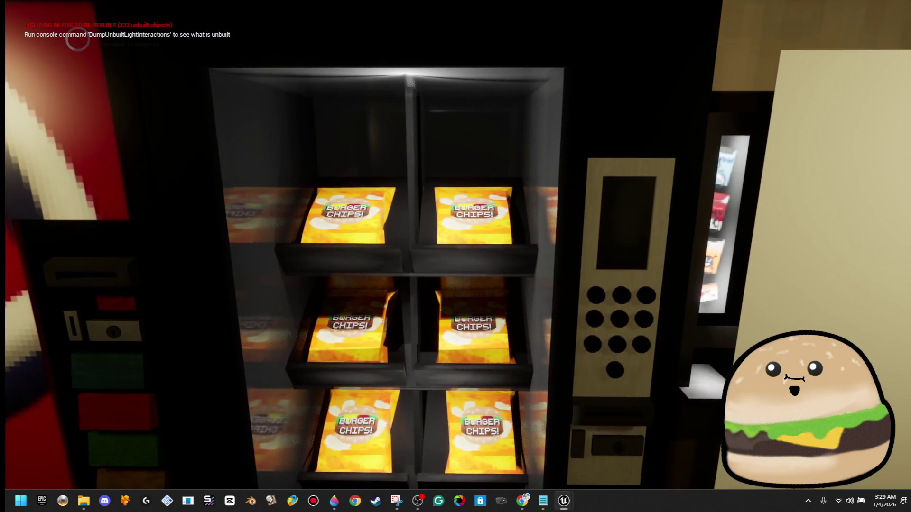
{"action": "key", "text": "w"}
{"action": "key", "text": "w"}
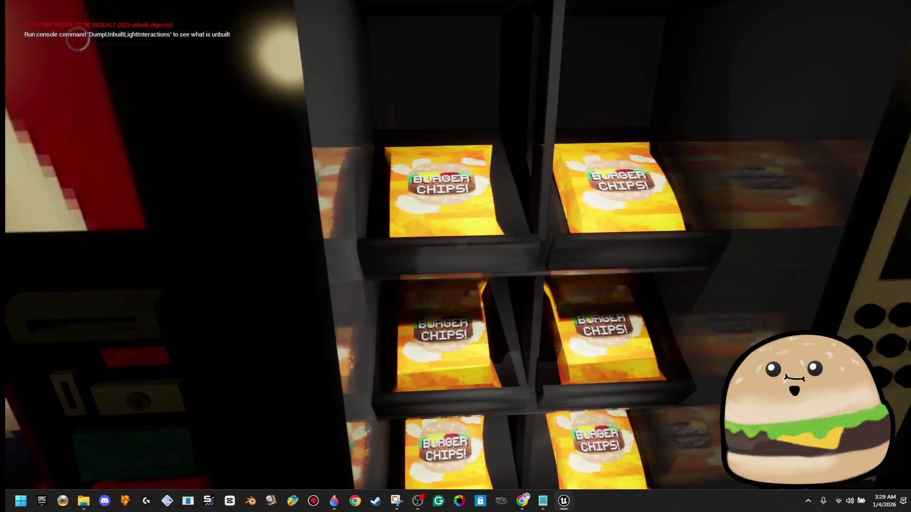
{"action": "key", "text": "s"}
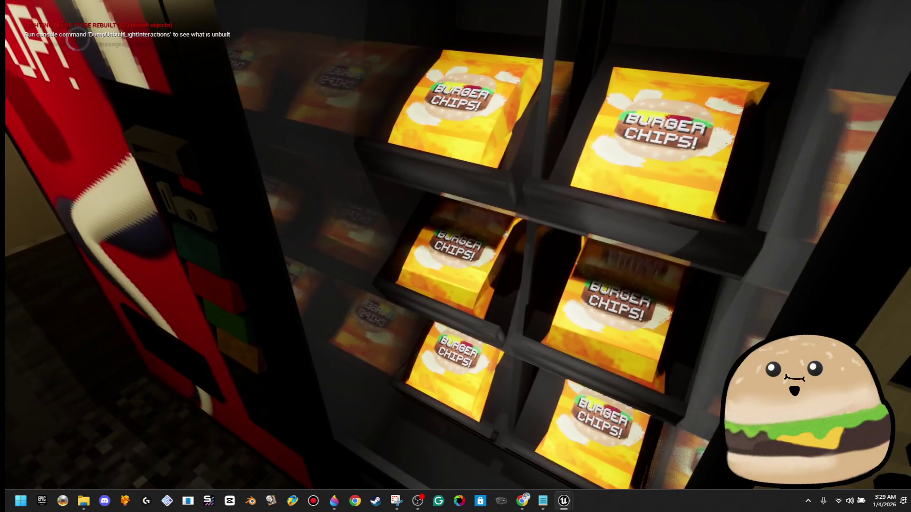
{"action": "key", "text": "Escape"}
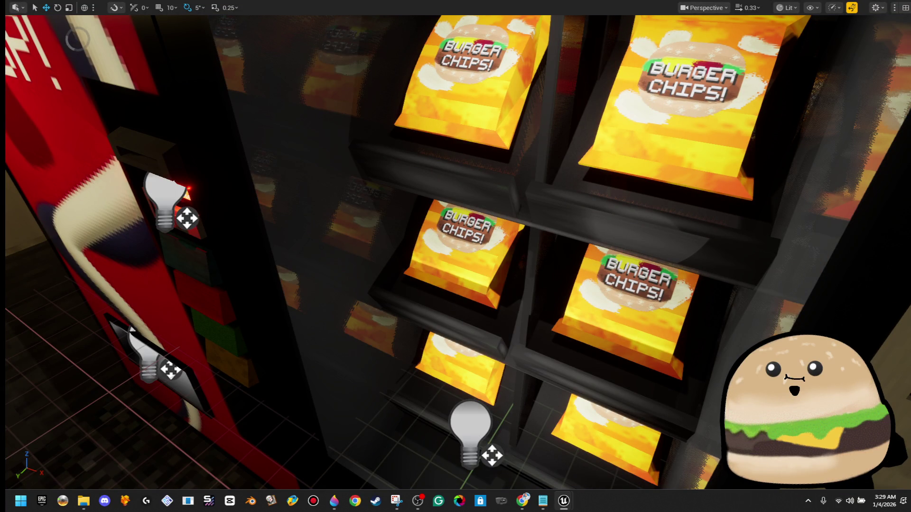
Bring the view back close to the vending machine and exit full-screen with F11.
{"action": "left_click_drag", "start_coordinate": [832, 342], "coordinate": [832, 343]}
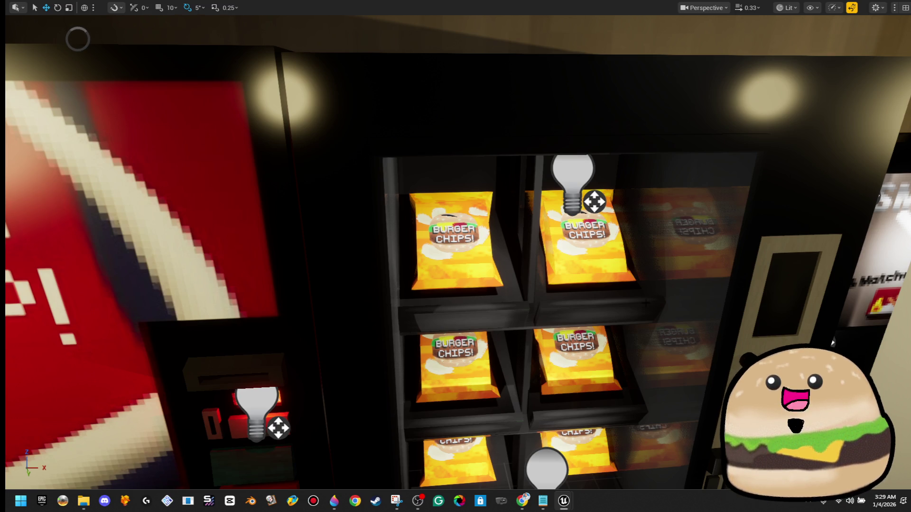
{"action": "left_click_drag", "start_coordinate": [485, 366], "coordinate": [479, 309]}
{"action": "key", "text": "F11"}
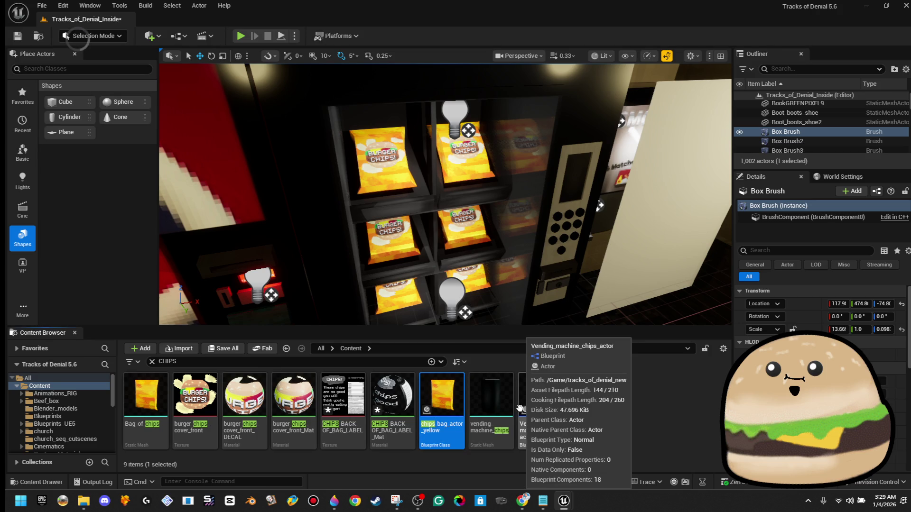
Rename the copied yellow bag blueprint to chips_bag_actor_RED.
{"action": "right_click", "coordinate": [591, 408]}
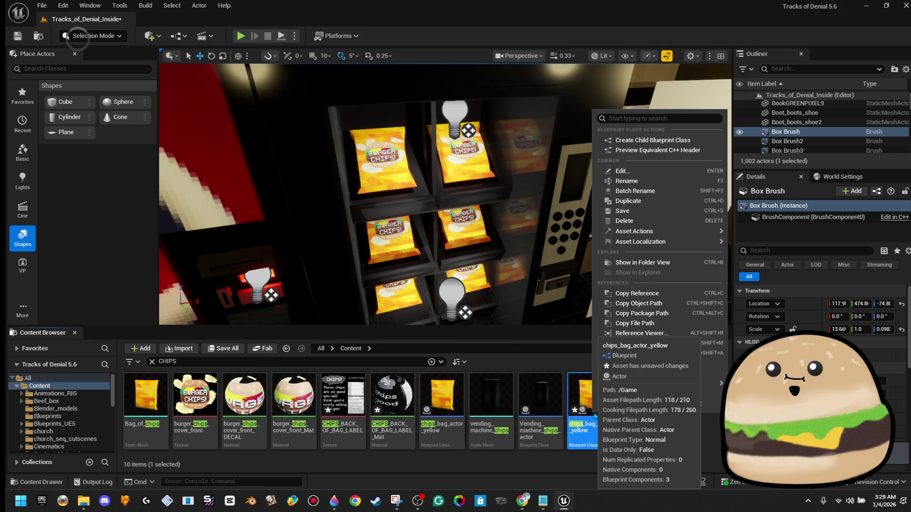
{"action": "left_click", "coordinate": [680, 181]}
{"action": "key", "text": "End"}
{"action": "key", "text": "BackSpace"}
{"action": "key", "text": "BackSpace"}
{"action": "key", "text": "BackSpace"}
{"action": "type", "text": "RED"}
{"action": "key", "text": "Return"}
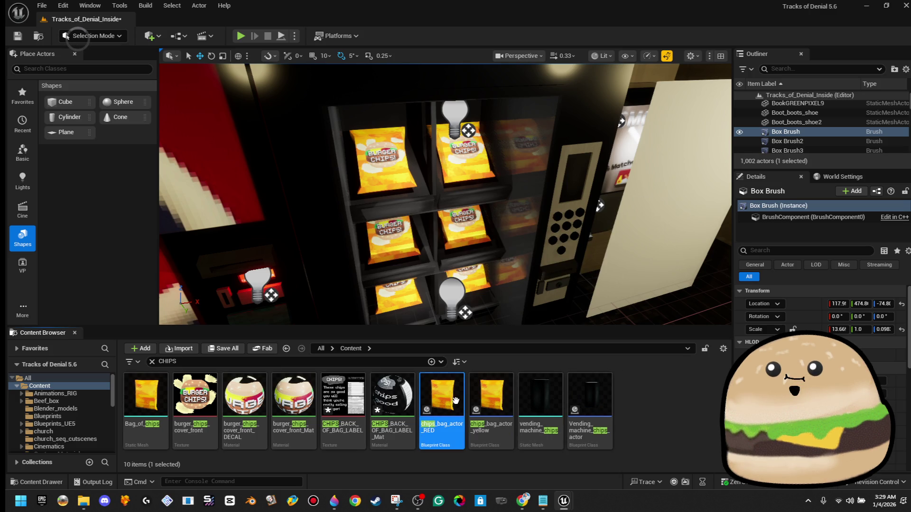
Duplicate the RED bag blueprint as chips_bag_actor_BLUE.
{"action": "right_click", "coordinate": [453, 408]}
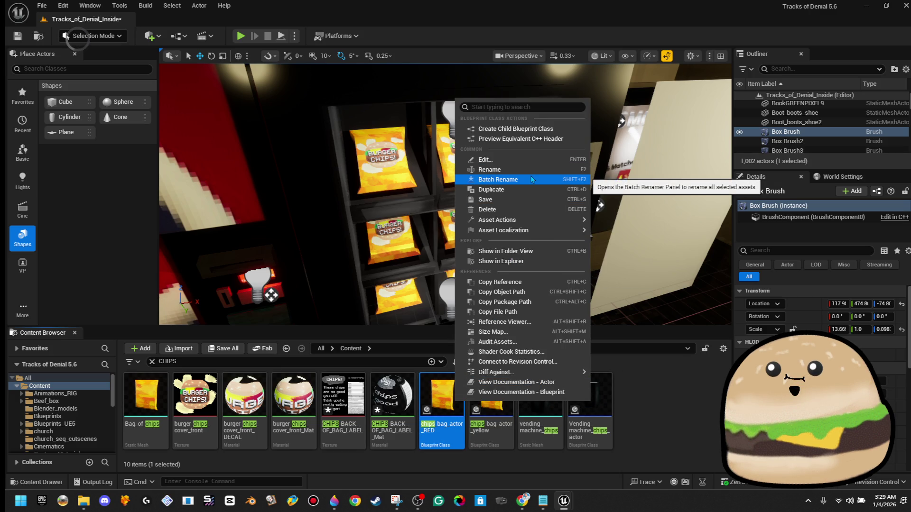
{"action": "left_click", "coordinate": [520, 188]}
{"action": "key", "text": "End"}
{"action": "key", "text": "BackSpace"}
{"action": "key", "text": "BackSpace"}
{"action": "key", "text": "BackSpace"}
{"action": "type", "text": "BLUE"}
{"action": "key", "text": "Return"}
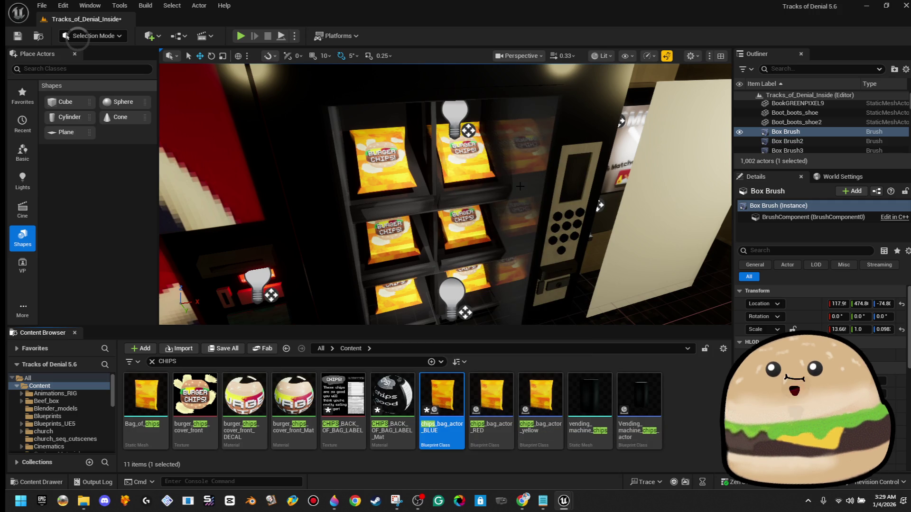
Duplicate the BLUE bag blueprint as chips_bag_actor_GREEN, then select the BLUE one.
{"action": "right_click", "coordinate": [454, 412]}
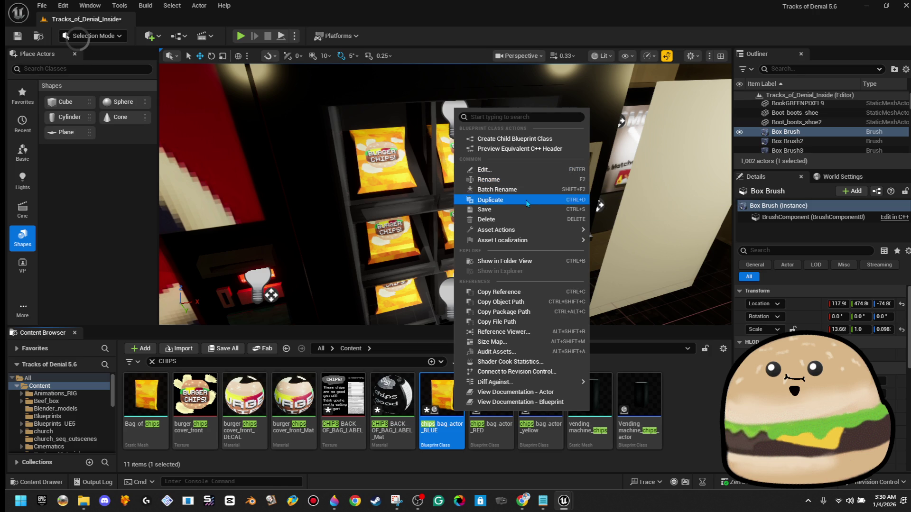
{"action": "left_click", "coordinate": [527, 199]}
{"action": "key", "text": "End"}
{"action": "key", "text": "BackSpace"}
{"action": "key", "text": "BackSpace"}
{"action": "key", "text": "BackSpace"}
{"action": "key", "text": "BackSpace"}
{"action": "key", "text": "BackSpace"}
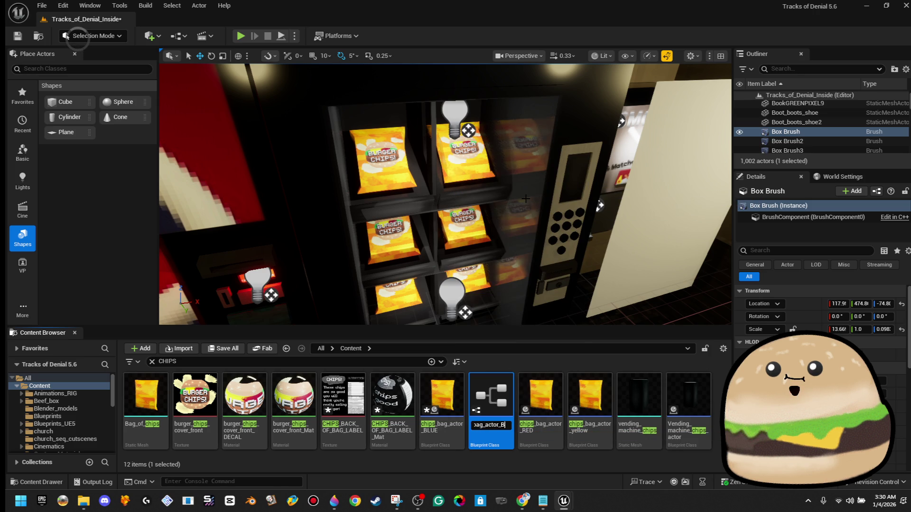
{"action": "type", "text": "GREEN"}
{"action": "key", "text": "Return"}
{"action": "left_click", "coordinate": [441, 398]}
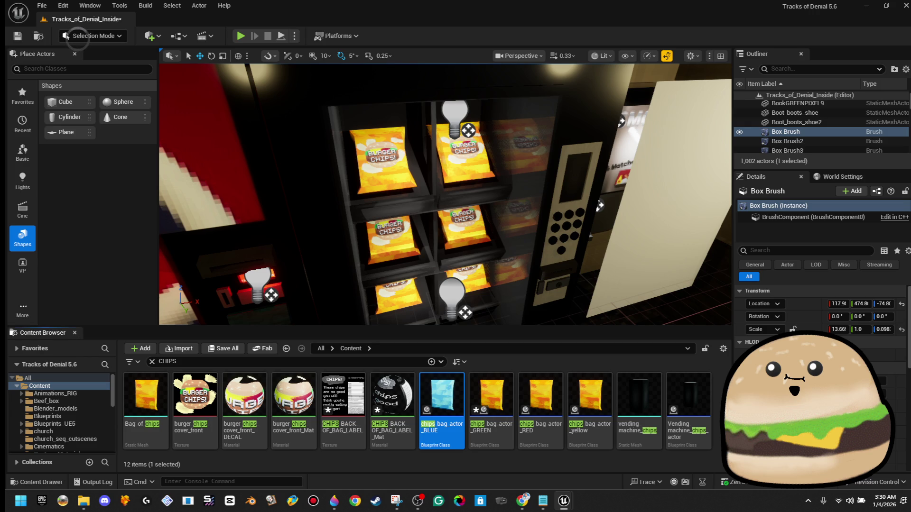
Give the chips_bag_actor_GREEN and chips_bag_actor_RED blueprints green and red bag colours.
{"action": "left_click", "coordinate": [491, 404]}
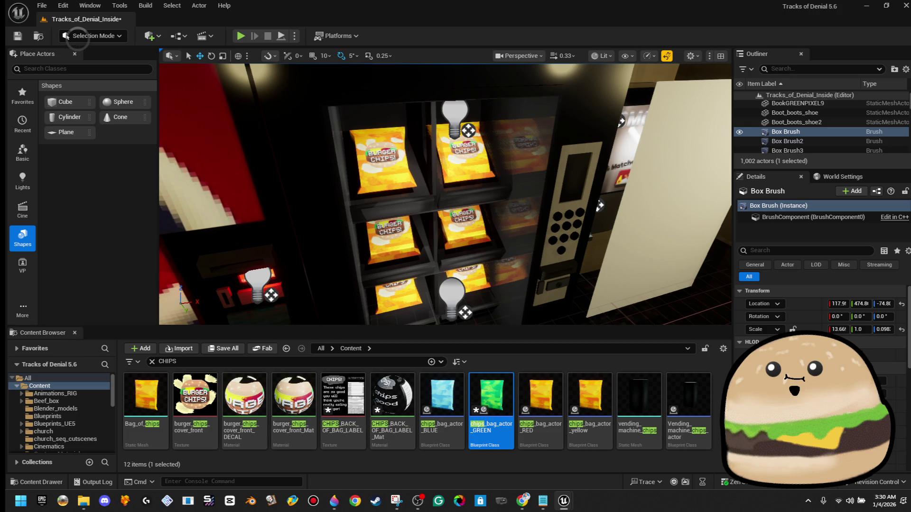
{"action": "left_click", "coordinate": [550, 398]}
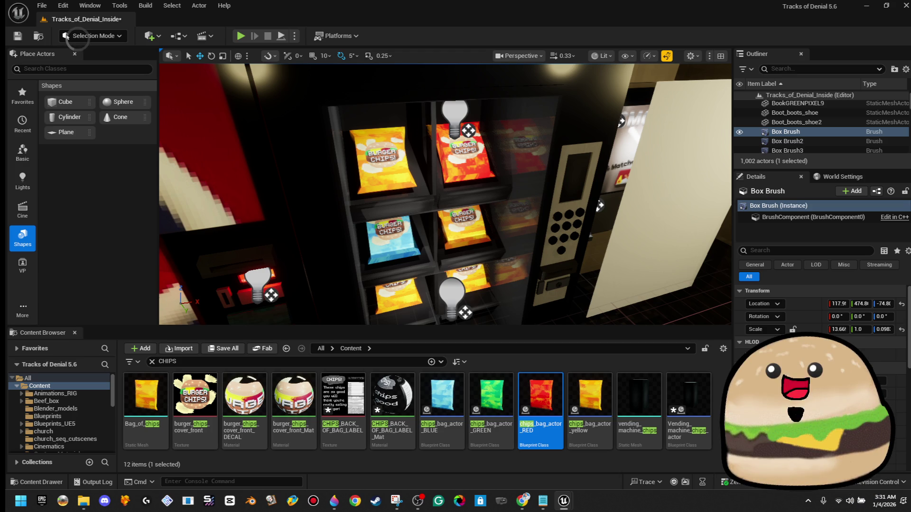
Drag the floating Vending_machine blueprint editor to the right screen edge to uncover the level viewport.
{"action": "mouse_move", "coordinate": [895, 94]}
{"action": "left_mouse_down"}
{"action": "mouse_move", "coordinate": [844, 98]}
{"action": "mouse_move", "coordinate": [901, 149]}
{"action": "mouse_move", "coordinate": [830, 151]}
{"action": "mouse_move", "coordinate": [850, 147]}
{"action": "left_mouse_up"}
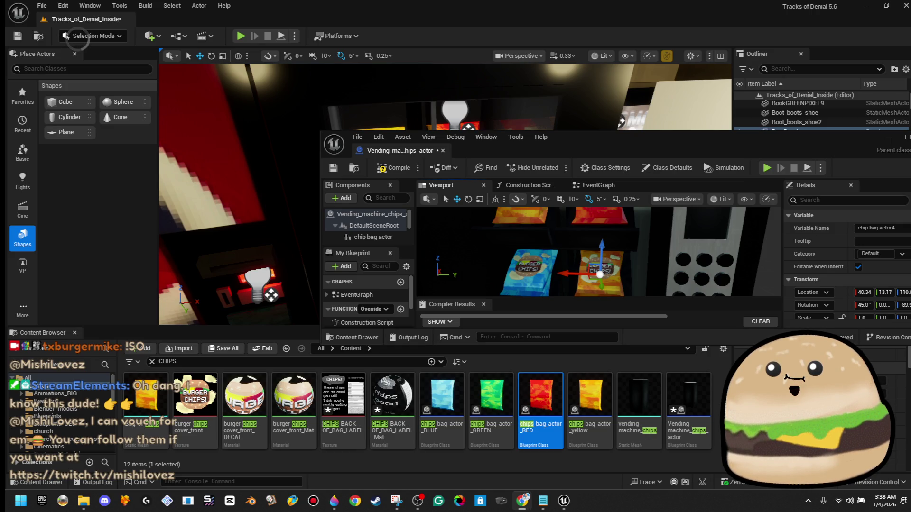
{"action": "left_click_drag", "start_coordinate": [731, 145], "coordinate": [910, 145]}
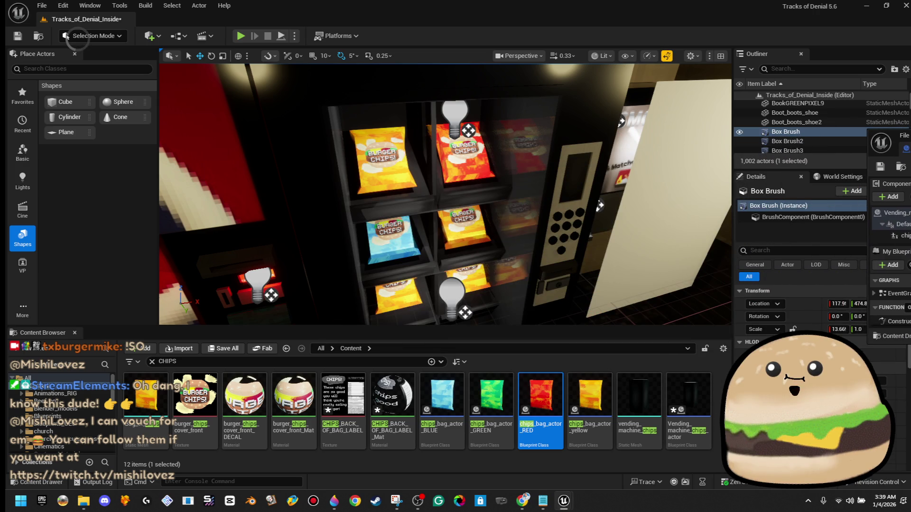
Push the blueprint editor fully aside and show the yellow, red, blue and green bag shelves.
{"action": "left_click_drag", "start_coordinate": [882, 133], "coordinate": [910, 133]}
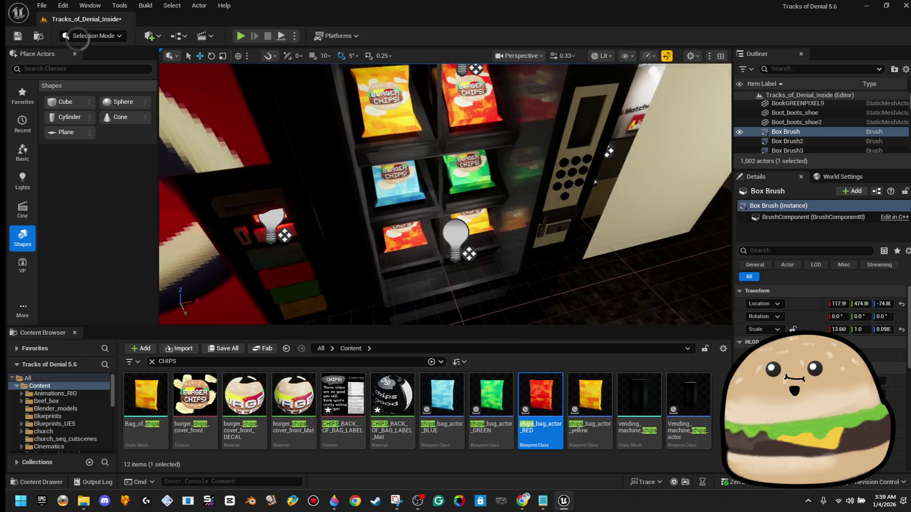
{"action": "right_click", "coordinate": [366, 184]}
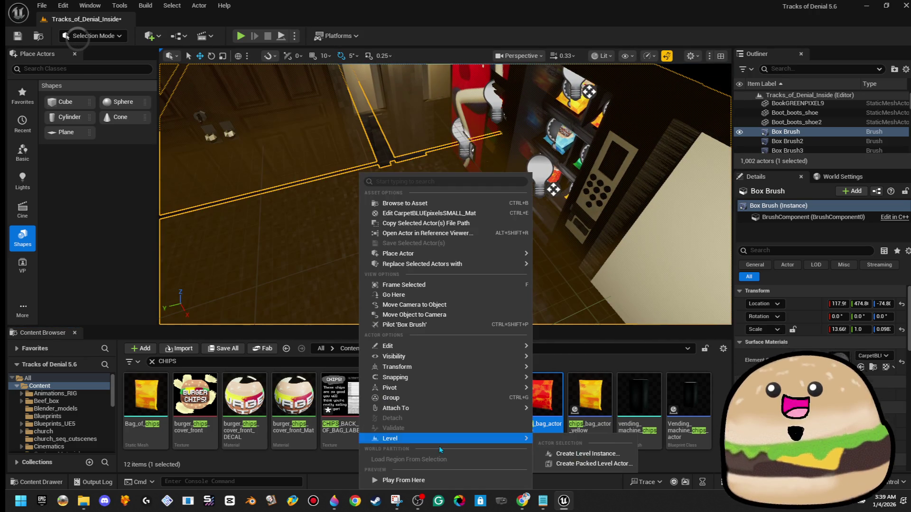
Play From Here in front of the stocked vending machine and make the game view fullscreen with F11.
{"action": "left_click", "coordinate": [436, 477]}
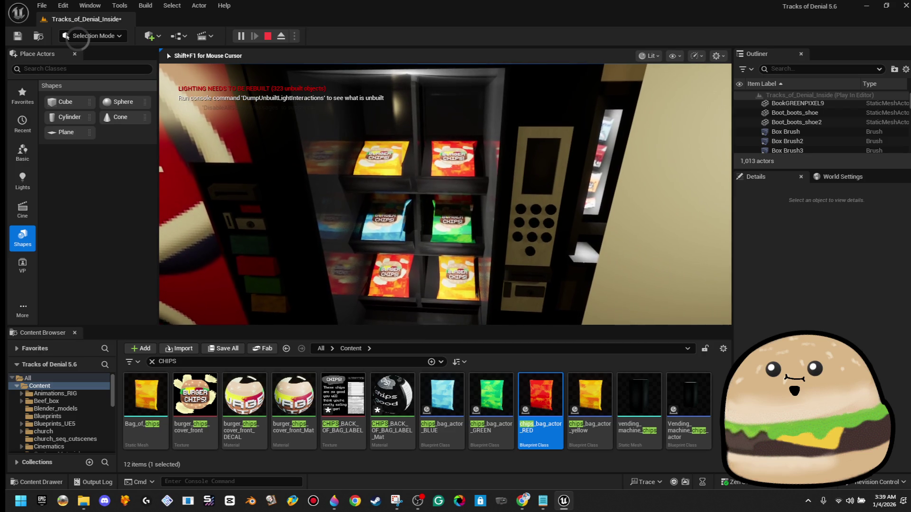
{"action": "key", "text": "F11"}
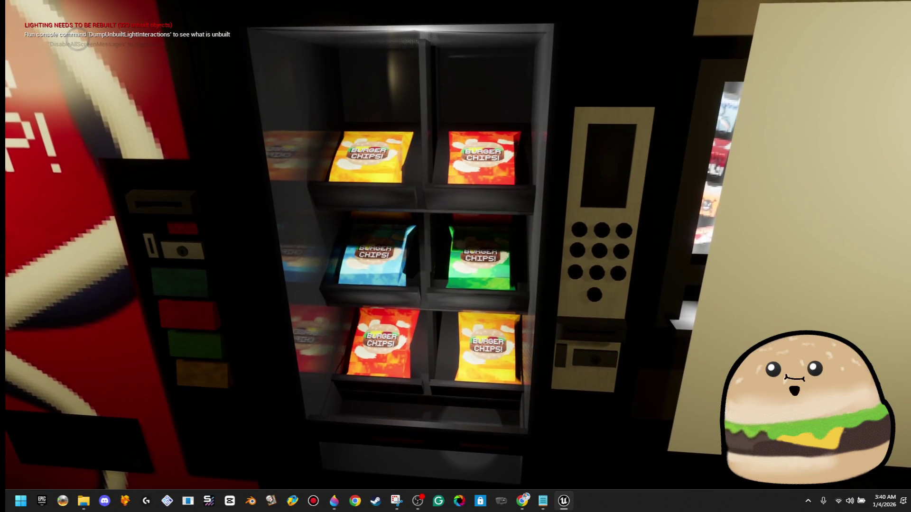
Stop the play-test, restore the editor, focus the vending machine and open its blueprint for editing.
{"action": "key", "text": "Escape"}
{"action": "scroll", "coordinate": [426, 212], "scroll_direction": "up", "scroll_amount": 2}
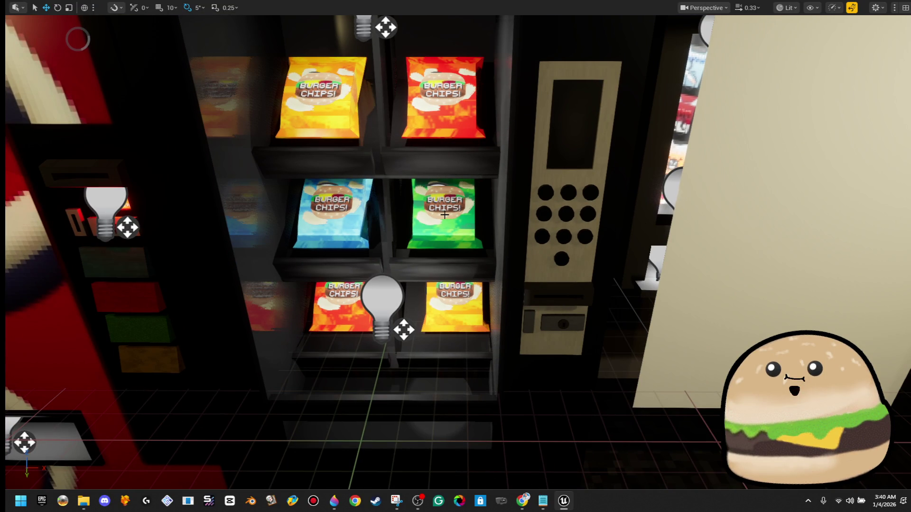
{"action": "key", "text": "F11"}
{"action": "left_click", "coordinate": [459, 196]}
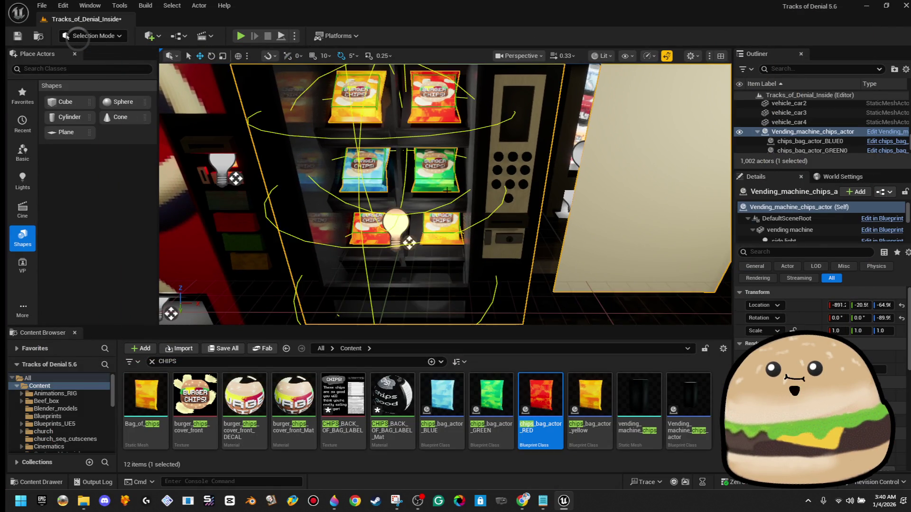
{"action": "key", "text": "f"}
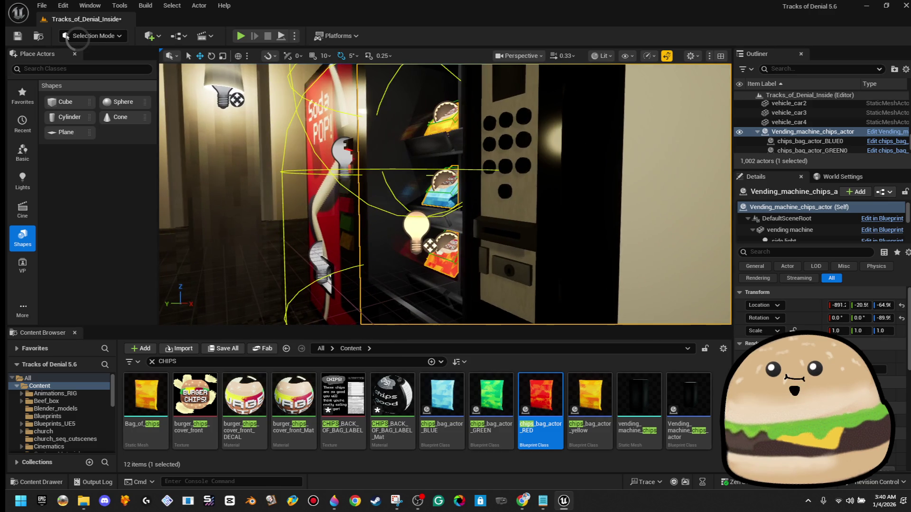
{"action": "right_click", "coordinate": [481, 164]}
{"action": "left_click", "coordinate": [550, 204]}
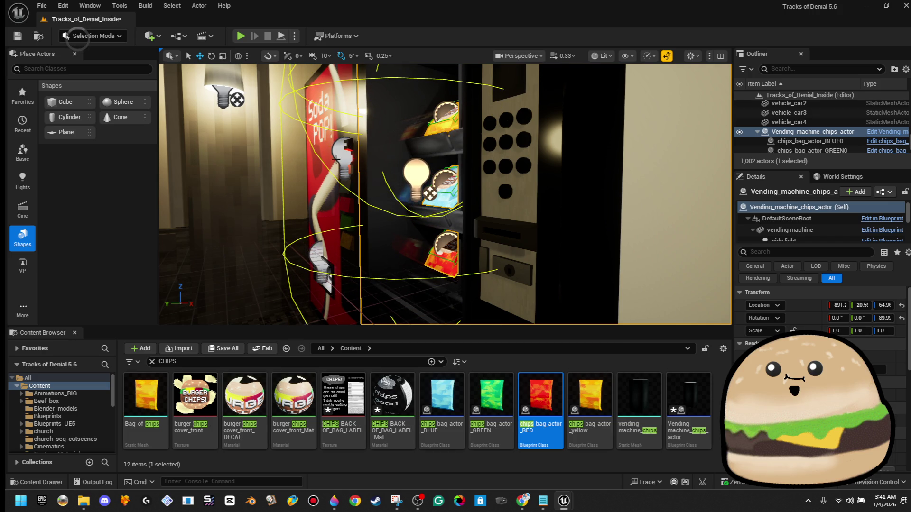
{"action": "right_click", "coordinate": [329, 247]}
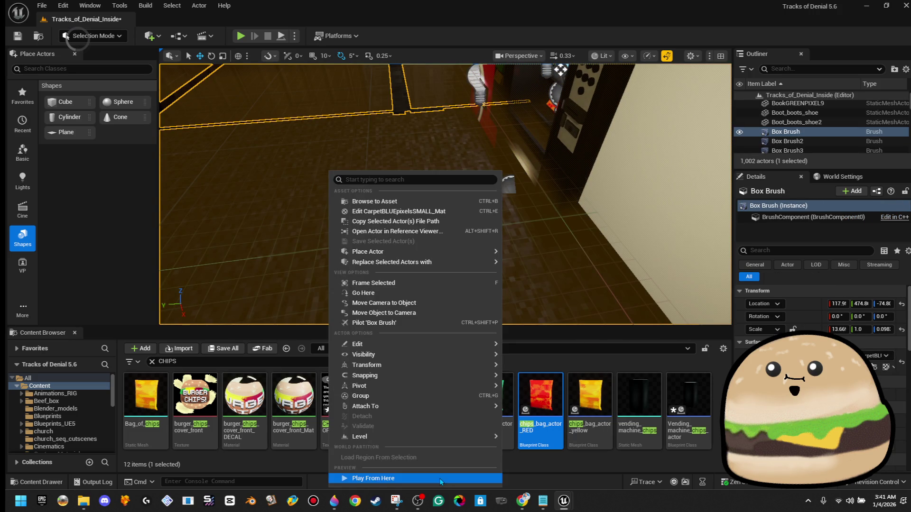
Run a brief play test of the level from the current viewport spot, then stop it.
{"action": "left_click", "coordinate": [439, 478]}
{"action": "key", "text": "alt+p"}
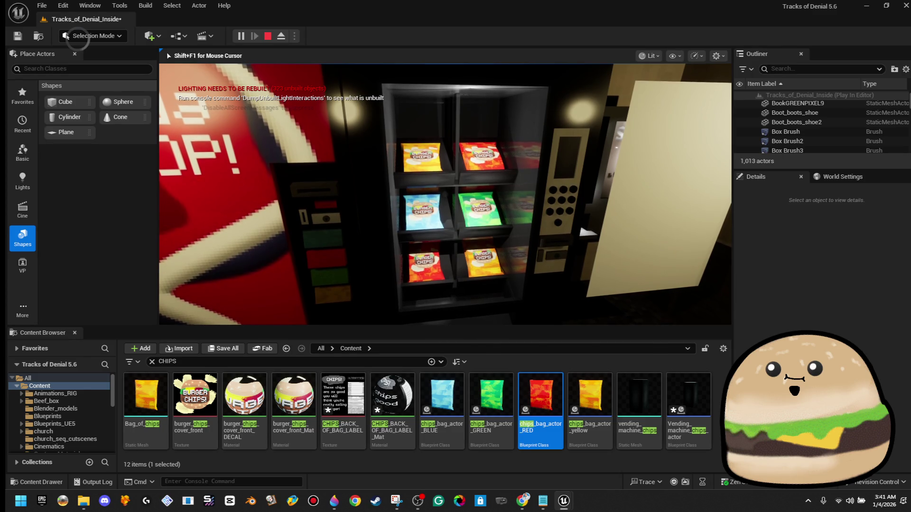
{"action": "key", "text": "Escape"}
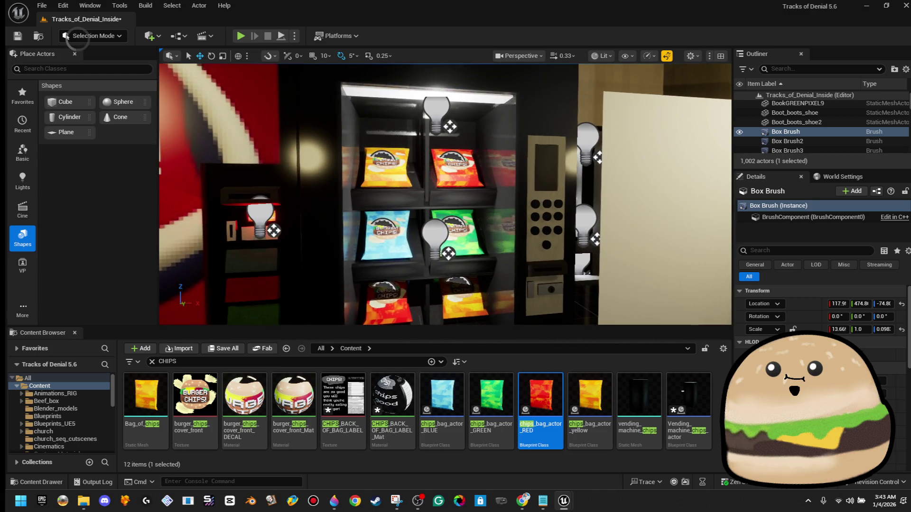
{"action": "key", "text": "r"}
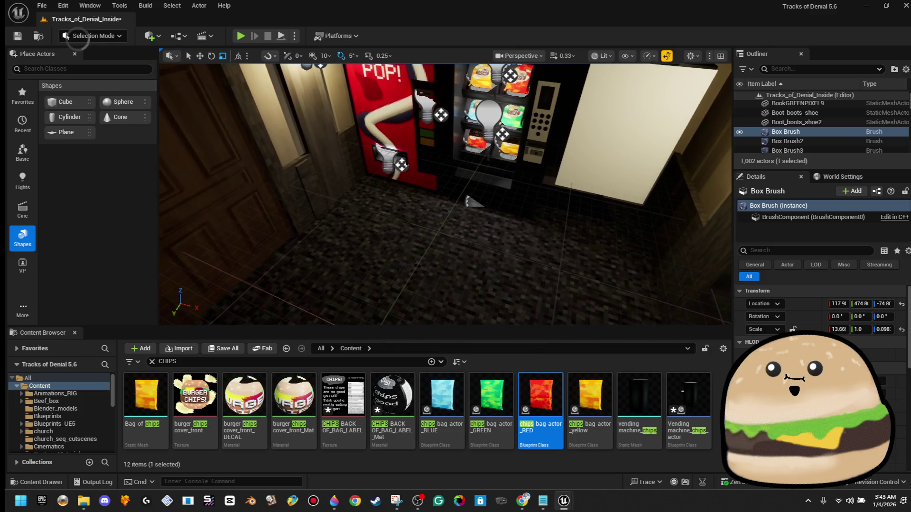
{"action": "right_click", "coordinate": [386, 179]}
{"action": "left_click", "coordinate": [458, 480]}
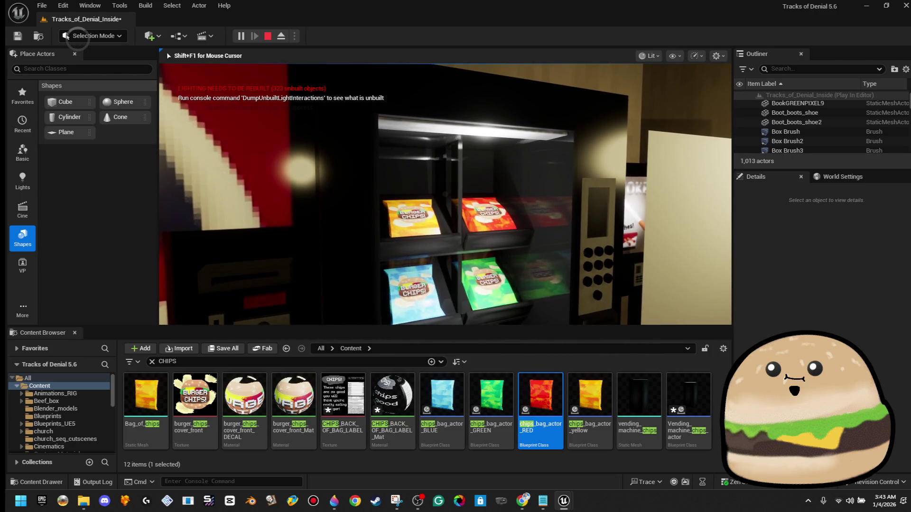
{"action": "key", "text": "Escape"}
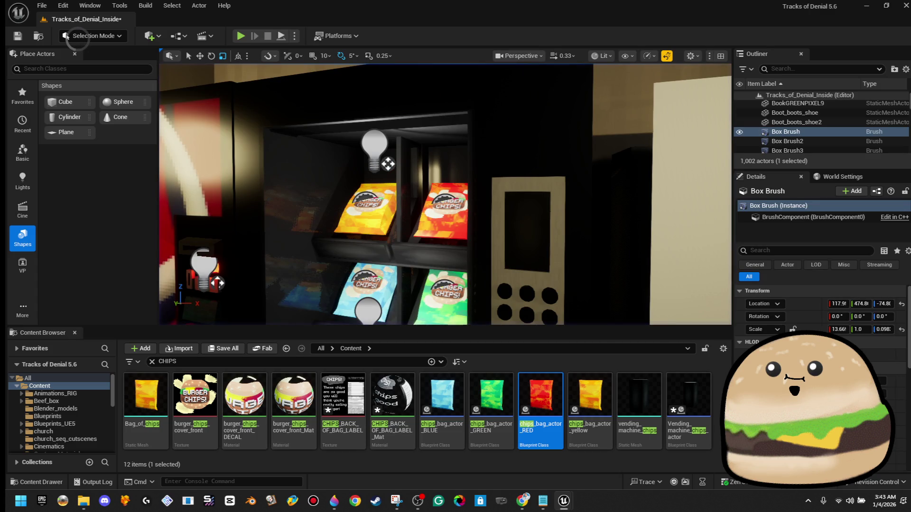
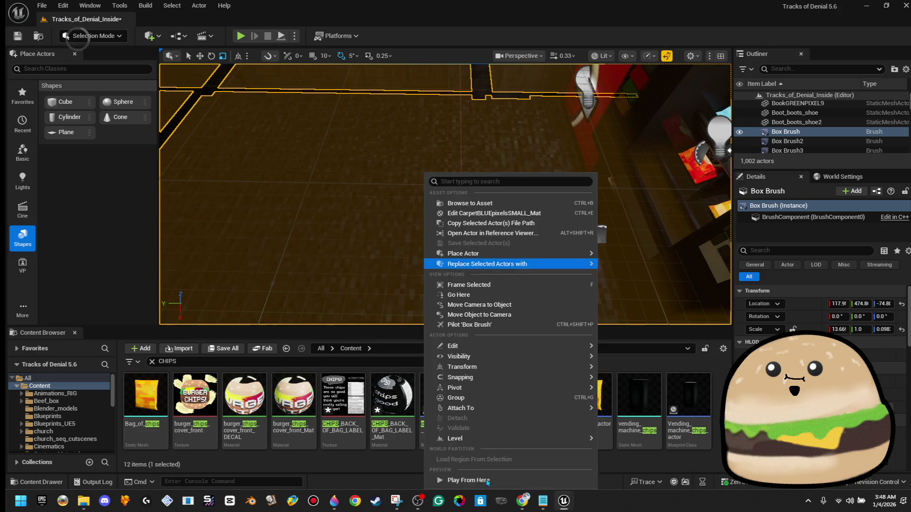
Play-test from a chosen floor spot, then stop the session.
{"action": "right_click", "coordinate": [422, 173]}
{"action": "left_click", "coordinate": [486, 481]}
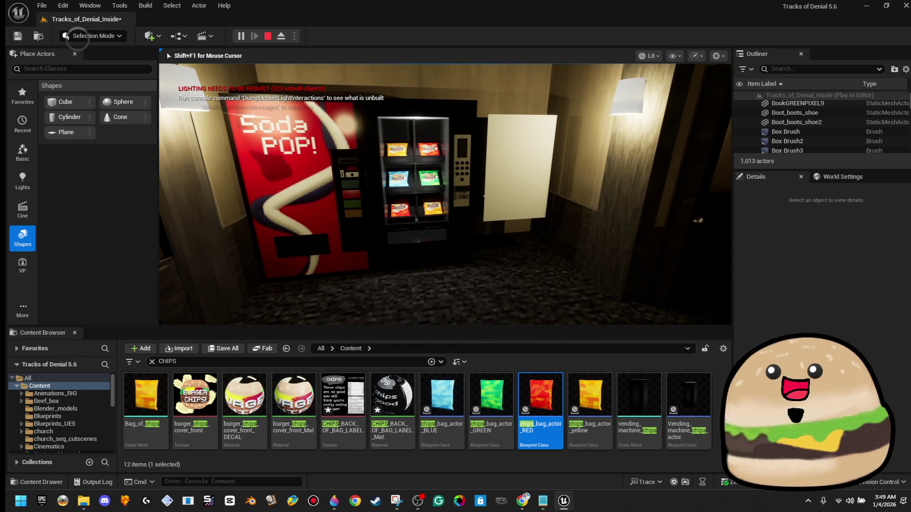
{"action": "key", "text": "Escape"}
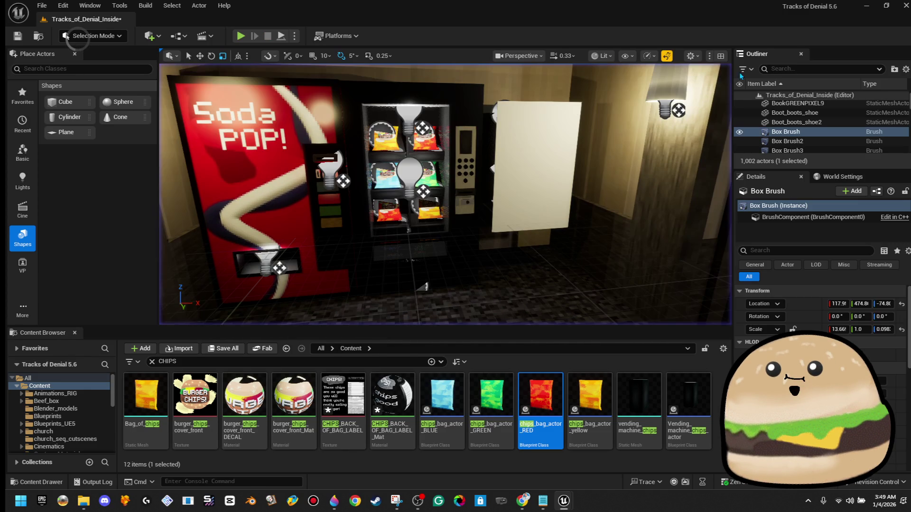
Save the Tracks_of_Denial_Inside level and play from a new spot in the level.
{"action": "left_click", "coordinate": [14, 38]}
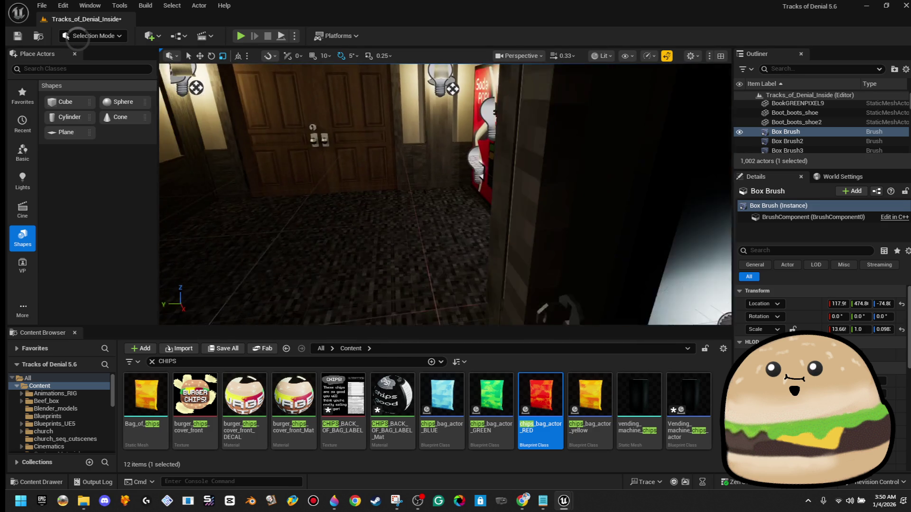
{"action": "right_click", "coordinate": [415, 259]}
{"action": "left_click", "coordinate": [465, 479]}
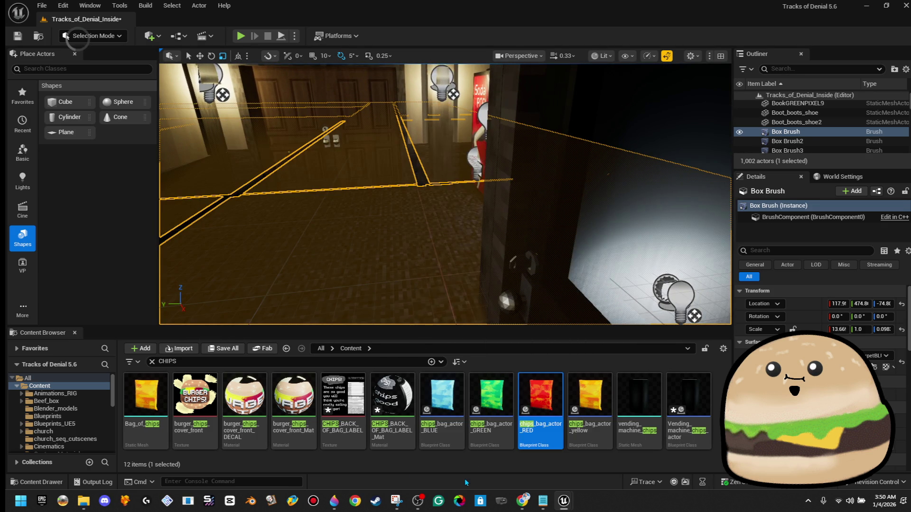
Go fullscreen, walk between the chip machine and the red soda machine, then end play.
{"action": "key", "text": "F11"}
{"action": "key", "text": "w"}
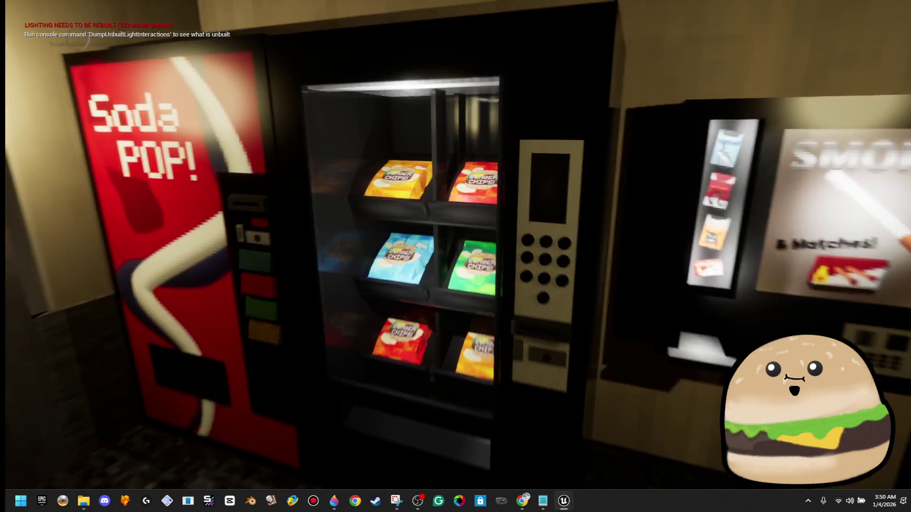
{"action": "key", "text": "d"}
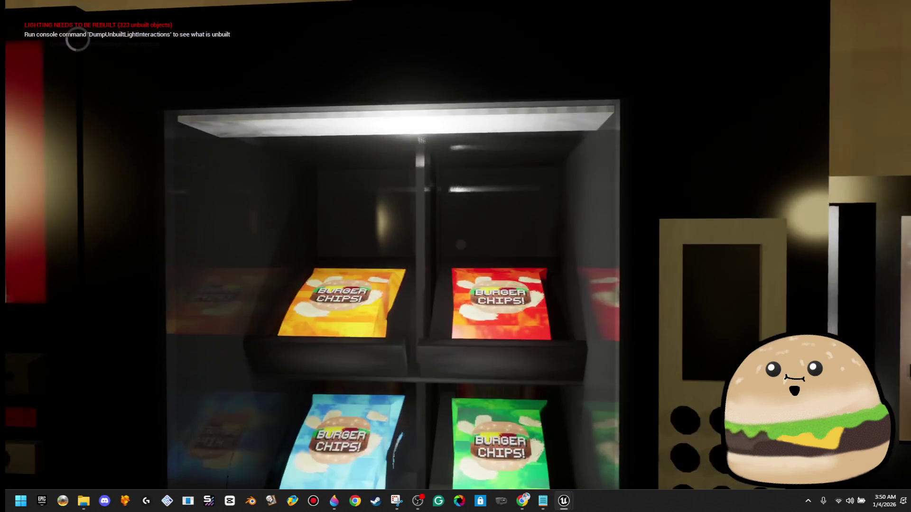
{"action": "key", "text": "w"}
{"action": "key", "text": "a"}
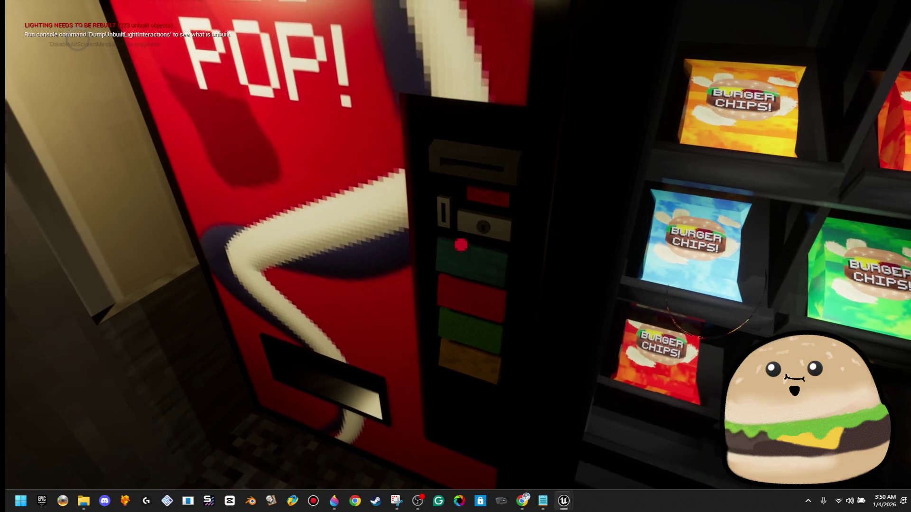
{"action": "key", "text": "d"}
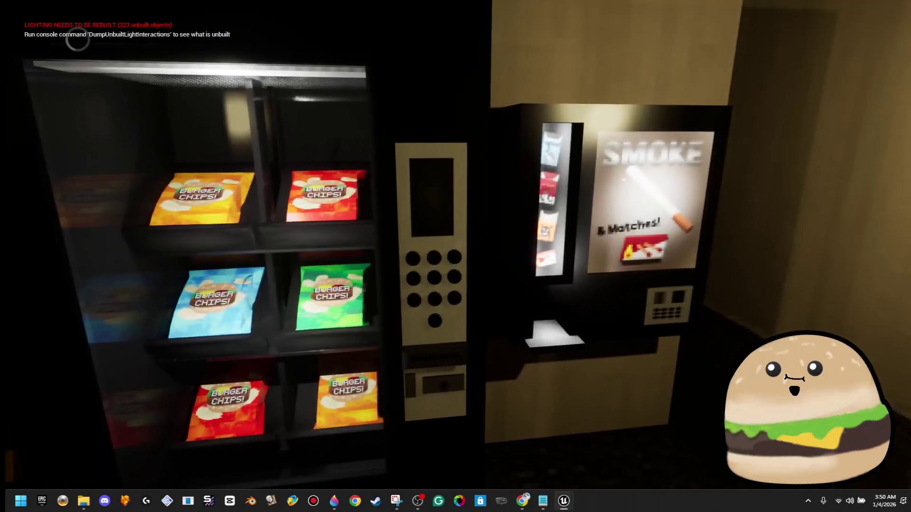
{"action": "key", "text": "Escape"}
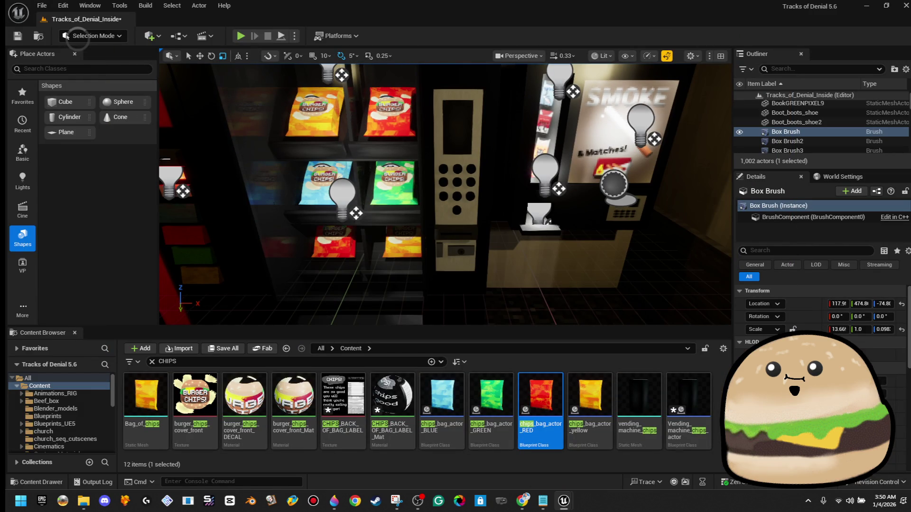
Save the level and switch to the Pixilart burger drawing in Chrome.
{"action": "left_click", "coordinate": [18, 36]}
{"action": "key", "text": "alt+Tab"}
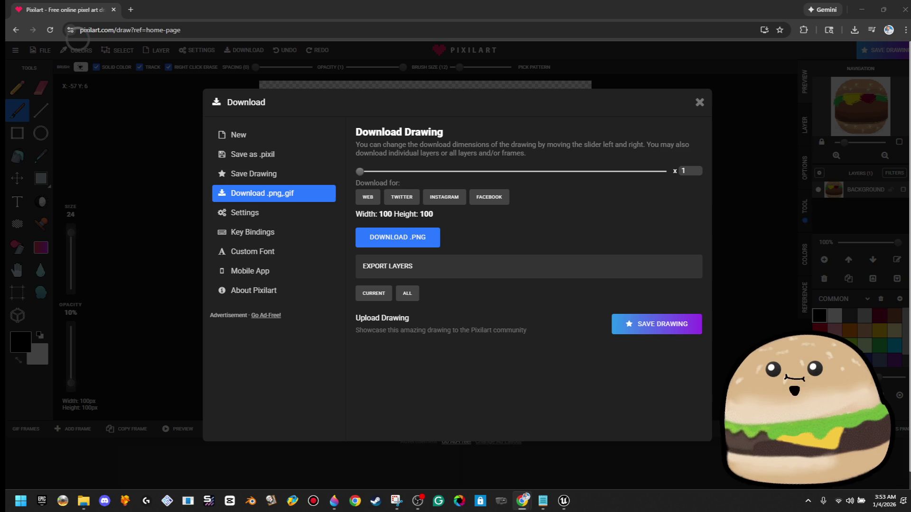
Close Pixilart's Download dialog and minimize Chrome to reveal the Unreal editor.
{"action": "left_click", "coordinate": [705, 104]}
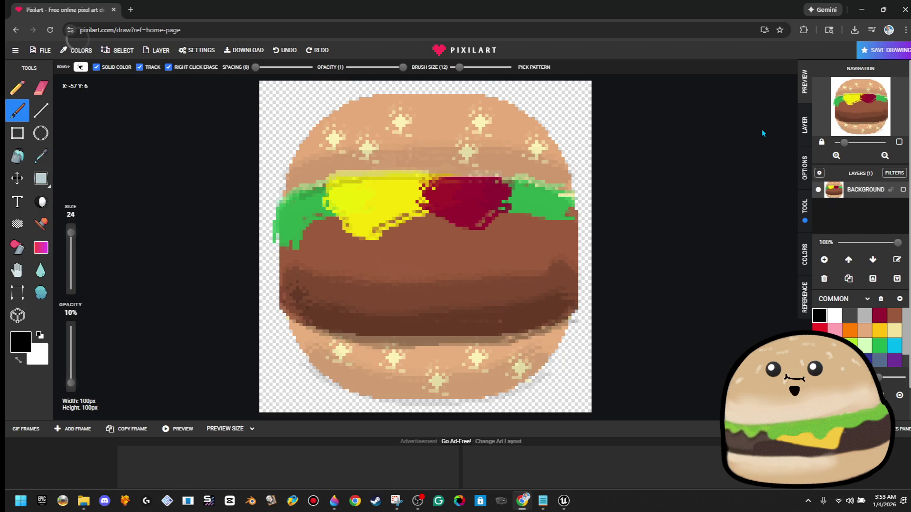
{"action": "left_click", "coordinate": [859, 17]}
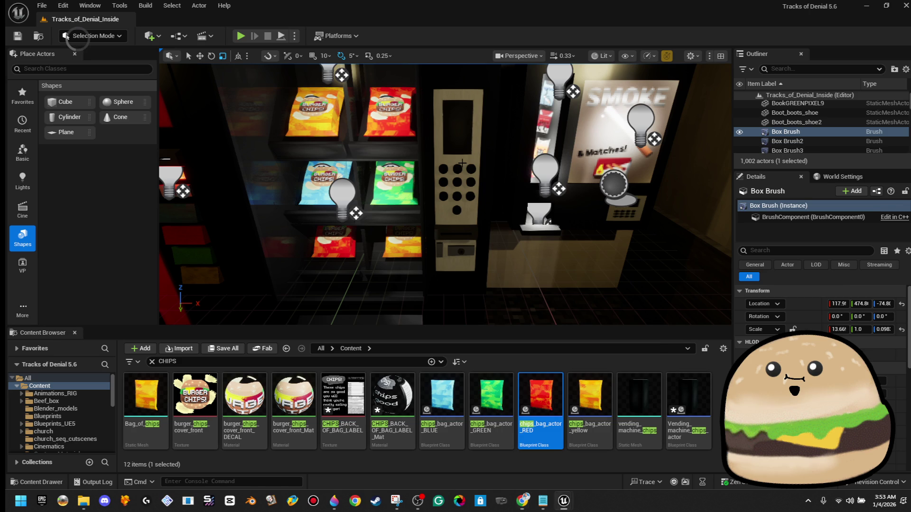
Open the Vending_machine_chips_actor blueprint full-screen and try milky_foggy_glass_LOT_Darker1 on the glass cover.
{"action": "right_click", "coordinate": [483, 167]}
{"action": "left_click", "coordinate": [521, 206]}
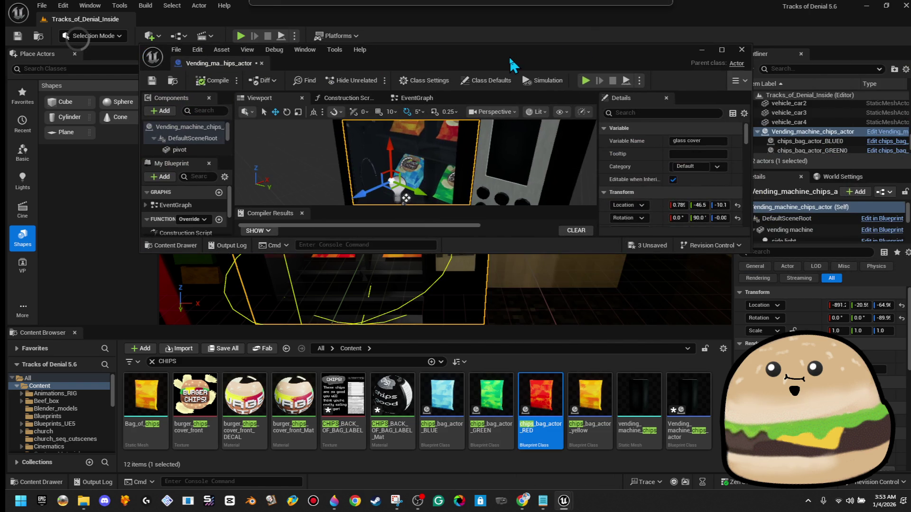
{"action": "double_click", "coordinate": [511, 59]}
{"action": "left_click_drag", "start_coordinate": [416, 228], "coordinate": [387, 213]}
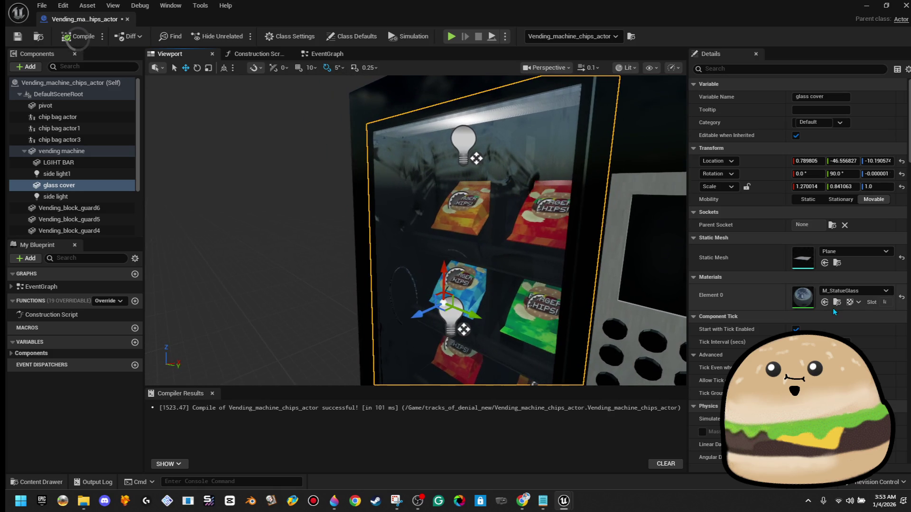
{"action": "left_click", "coordinate": [860, 291]}
{"action": "type", "text": "glass"}
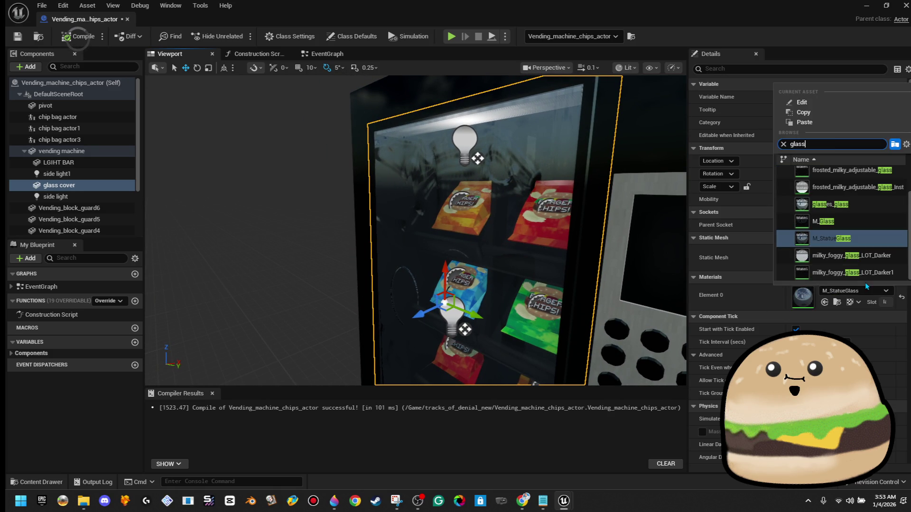
{"action": "left_click", "coordinate": [877, 272]}
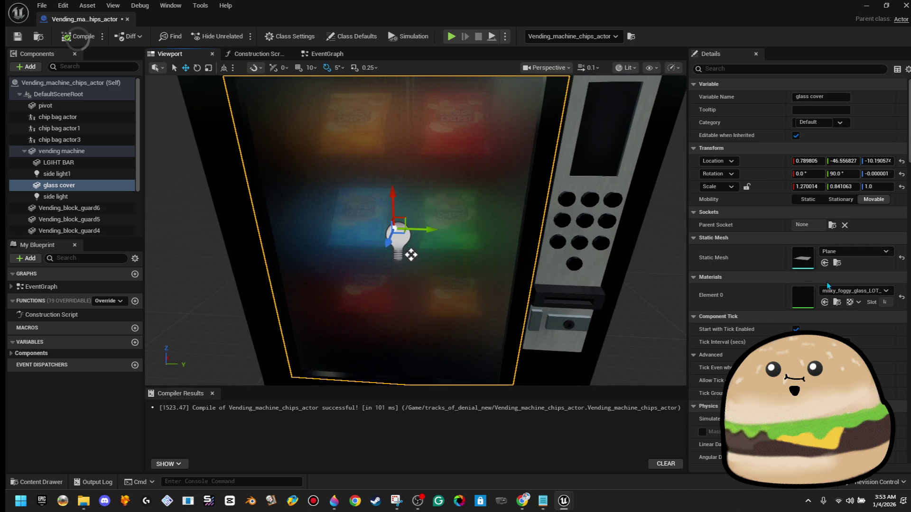
Switch the glass cover to frosted_milky_adjustable_glass and open that material for editing.
{"action": "left_click", "coordinate": [847, 292]}
{"action": "type", "text": "glass"}
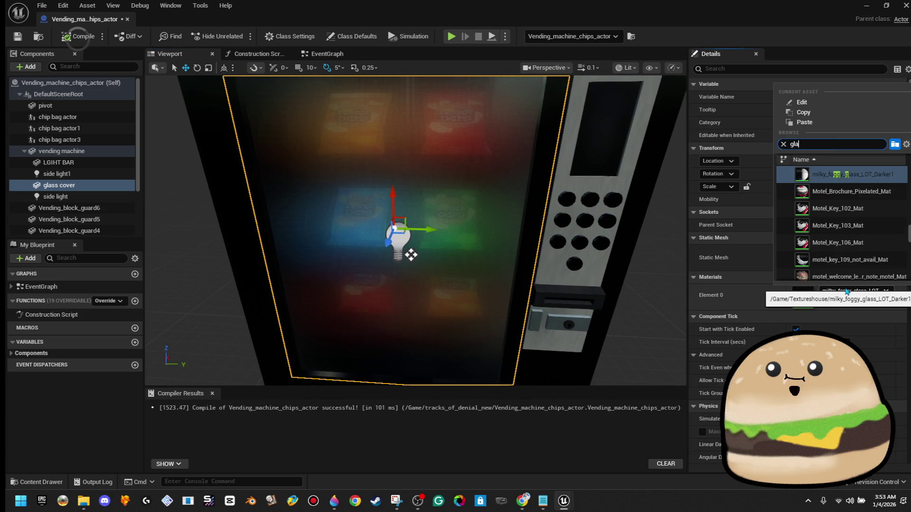
{"action": "scroll", "coordinate": [880, 265], "scroll_direction": "up", "scroll_amount": 3}
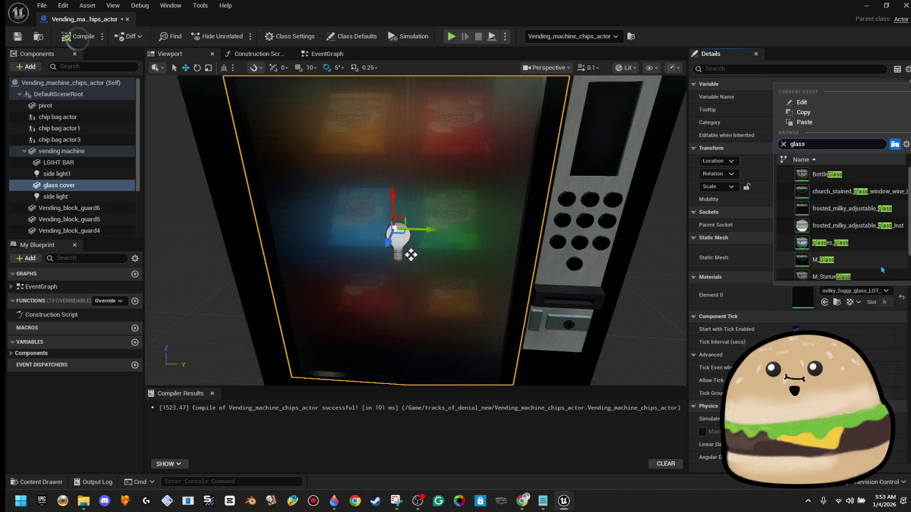
{"action": "left_click", "coordinate": [868, 209]}
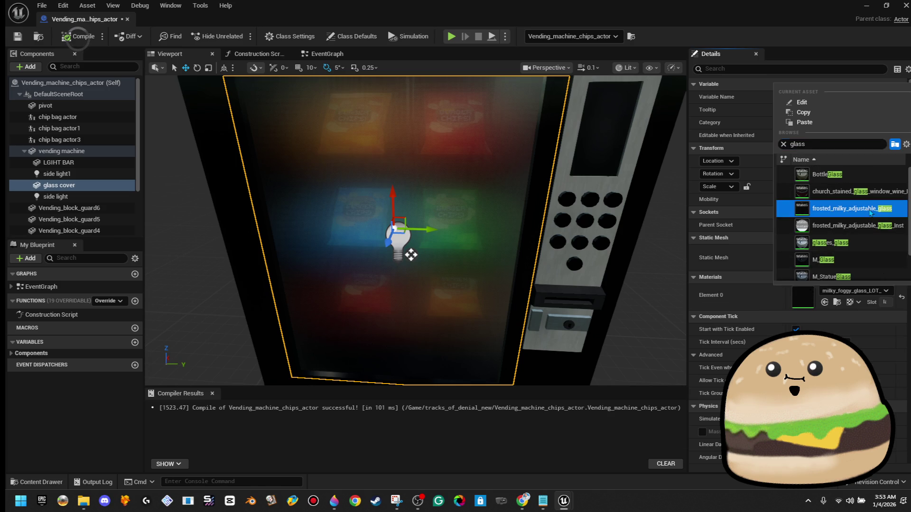
{"action": "mouse_move", "coordinate": [405, 244]}
{"action": "left_mouse_down"}
{"action": "mouse_move", "coordinate": [327, 245]}
{"action": "mouse_move", "coordinate": [346, 246]}
{"action": "left_mouse_up"}
{"action": "double_click", "coordinate": [809, 306]}
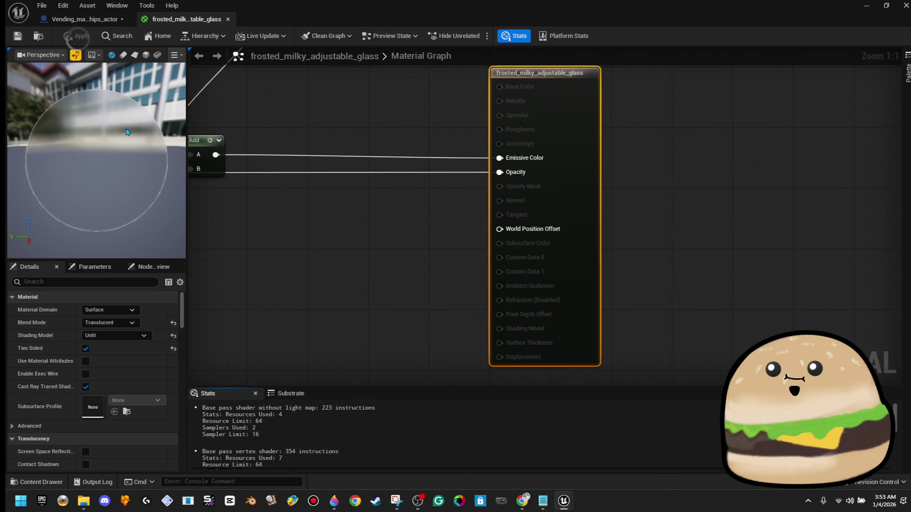
Close the material editor and assign M_Glass to the glass cover's Element 0.
{"action": "left_click", "coordinate": [228, 19]}
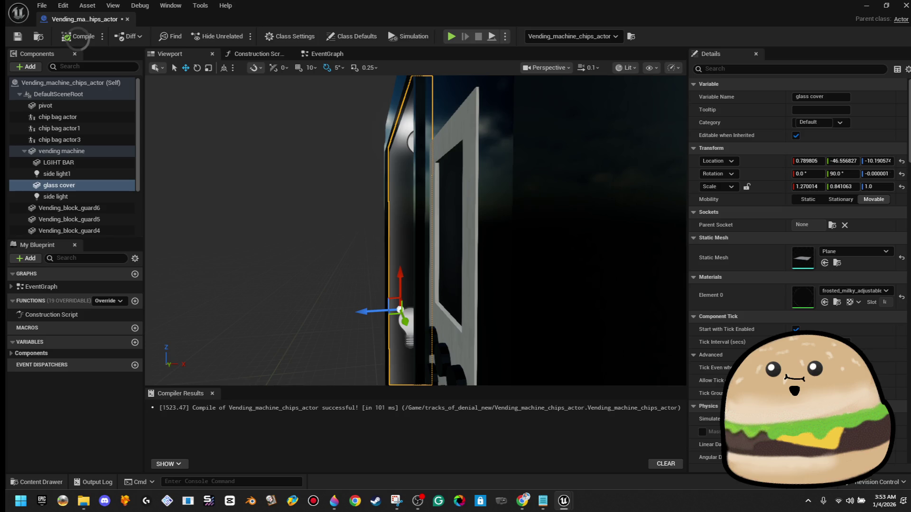
{"action": "left_click", "coordinate": [522, 501]}
{"action": "left_click_drag", "start_coordinate": [408, 238], "coordinate": [655, 244]}
{"action": "left_click", "coordinate": [862, 294]}
{"action": "type", "text": "glass"}
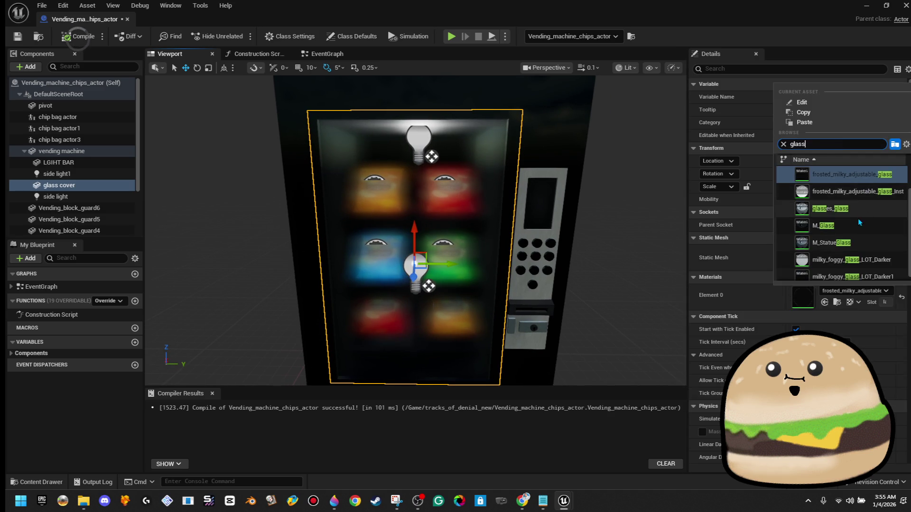
{"action": "left_click", "coordinate": [862, 225]}
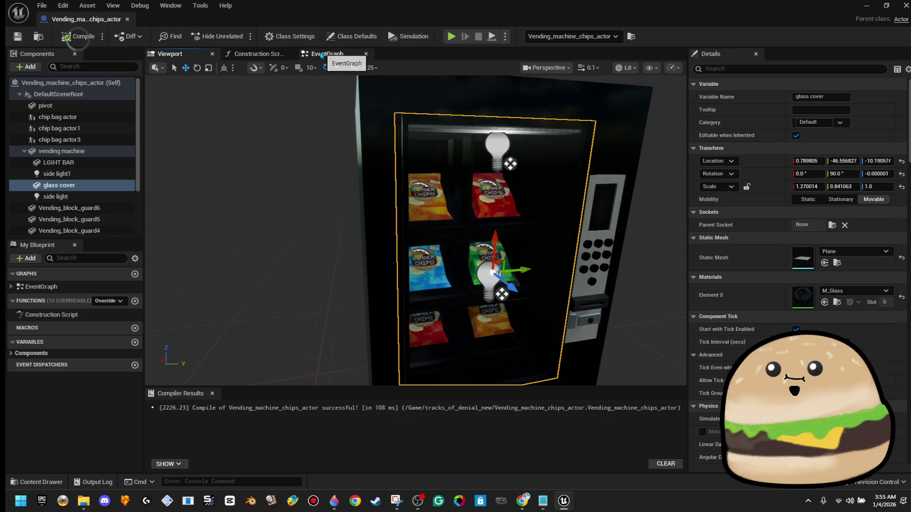
Select Vending_block_guard components 6 down to 1 in the component list.
{"action": "left_click", "coordinate": [321, 56]}
{"action": "left_click", "coordinate": [187, 53]}
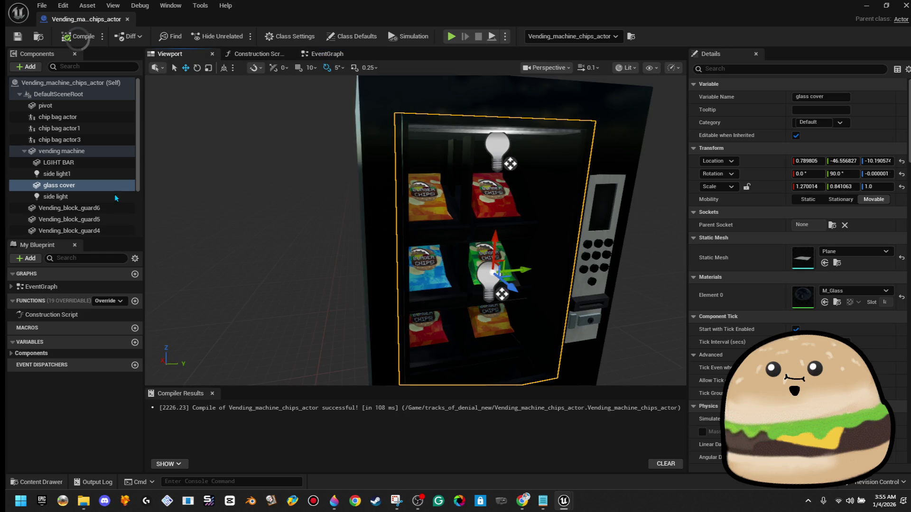
{"action": "left_click", "coordinate": [111, 209]}
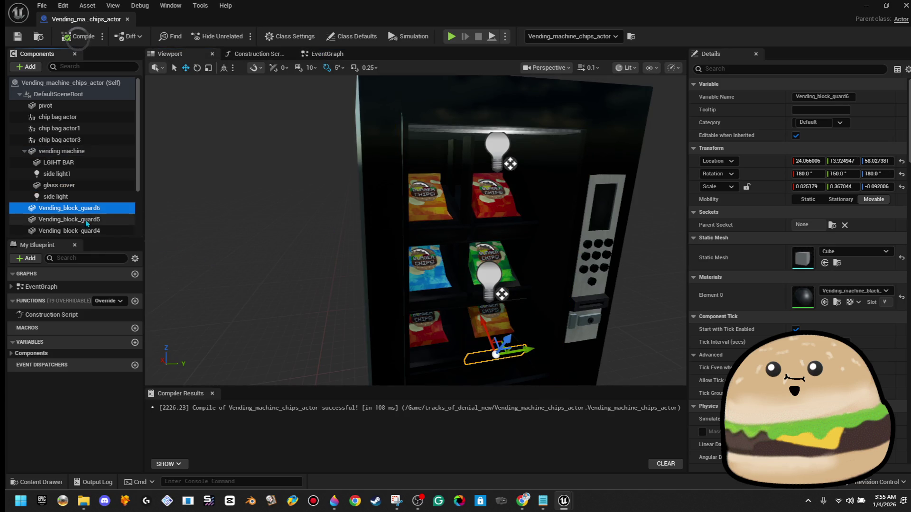
{"action": "scroll", "coordinate": [87, 223], "scroll_direction": "down", "scroll_amount": 2}
{"action": "left_click", "coordinate": [114, 179]}
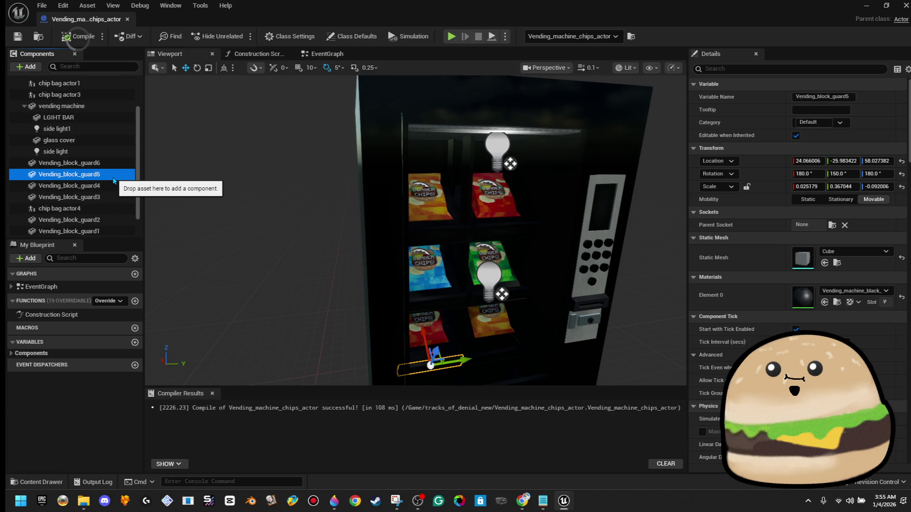
{"action": "left_click", "coordinate": [114, 187]}
{"action": "left_click", "coordinate": [114, 198]}
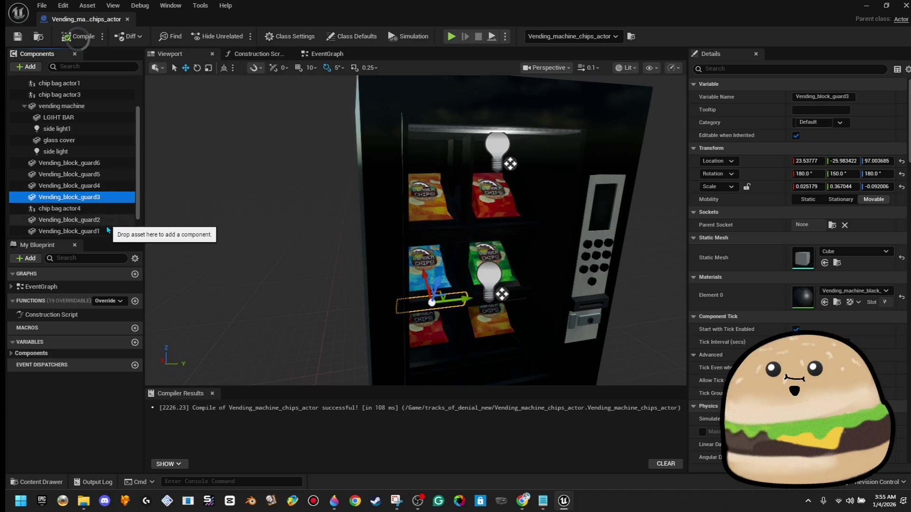
{"action": "left_click", "coordinate": [107, 219]}
{"action": "left_click", "coordinate": [105, 232]}
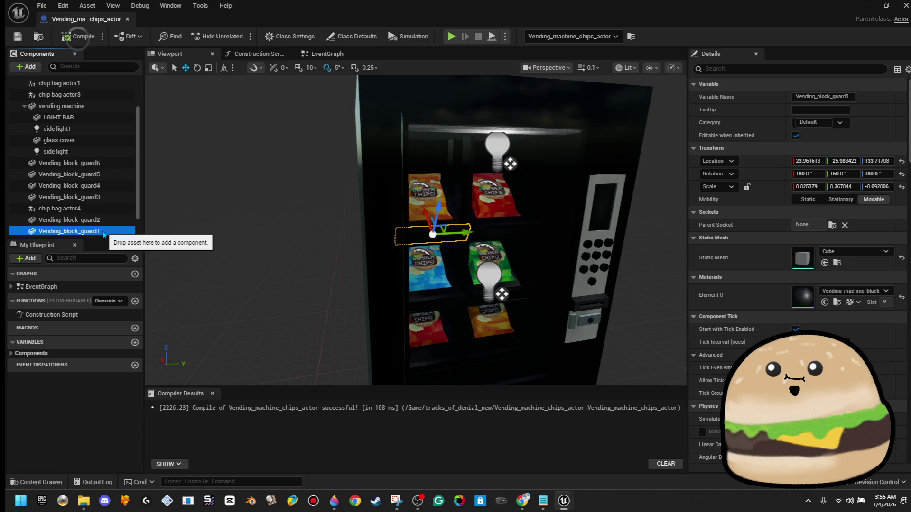
Collapse DefaultSceneRoot and close the Construction Script tab so the EventGraph shows.
{"action": "left_click", "coordinate": [330, 54]}
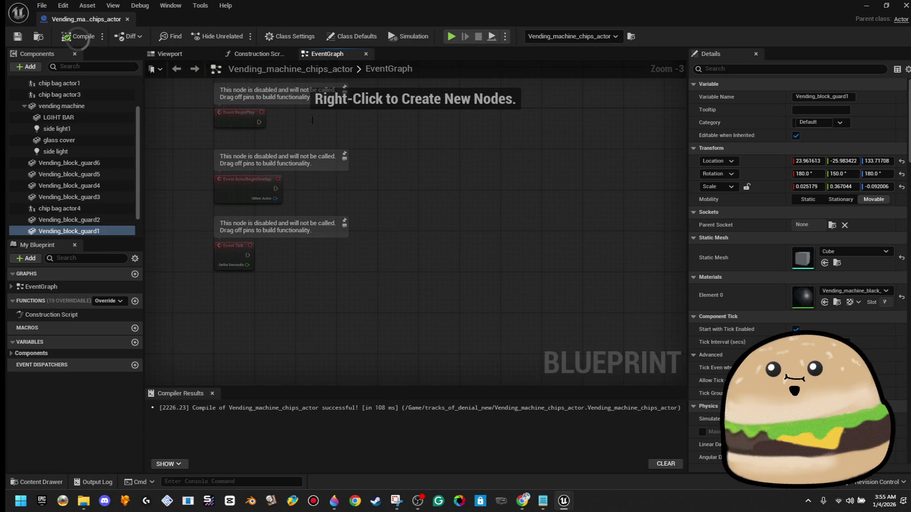
{"action": "left_click", "coordinate": [170, 53]}
{"action": "scroll", "coordinate": [48, 109], "scroll_direction": "up", "scroll_amount": 3}
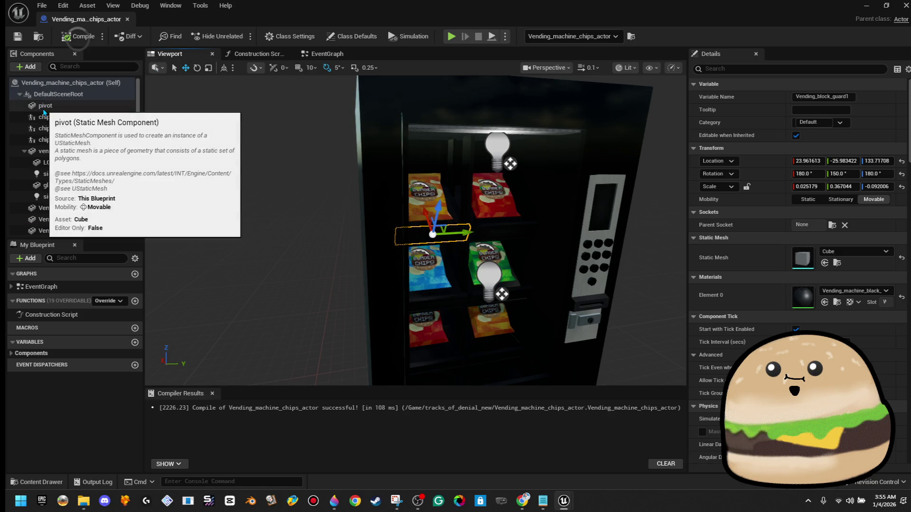
{"action": "left_click", "coordinate": [20, 95]}
{"action": "left_click", "coordinate": [20, 95]}
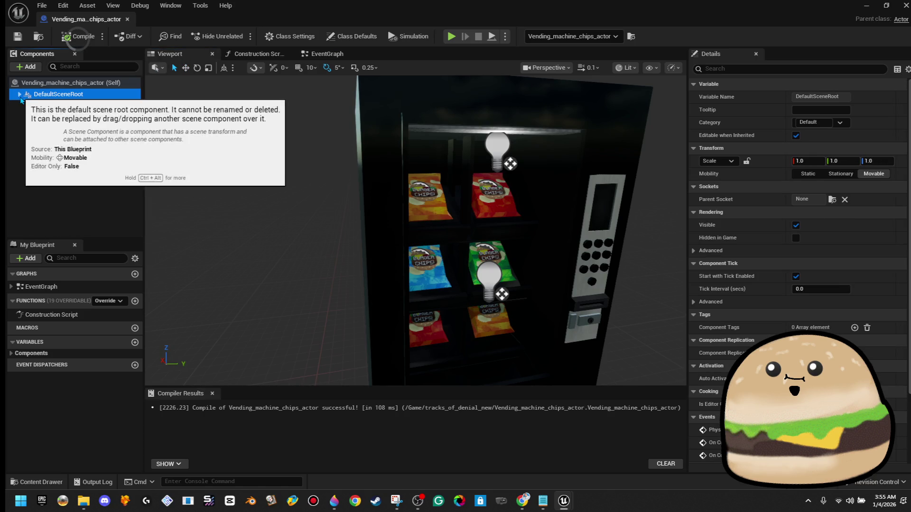
{"action": "left_click", "coordinate": [238, 55]}
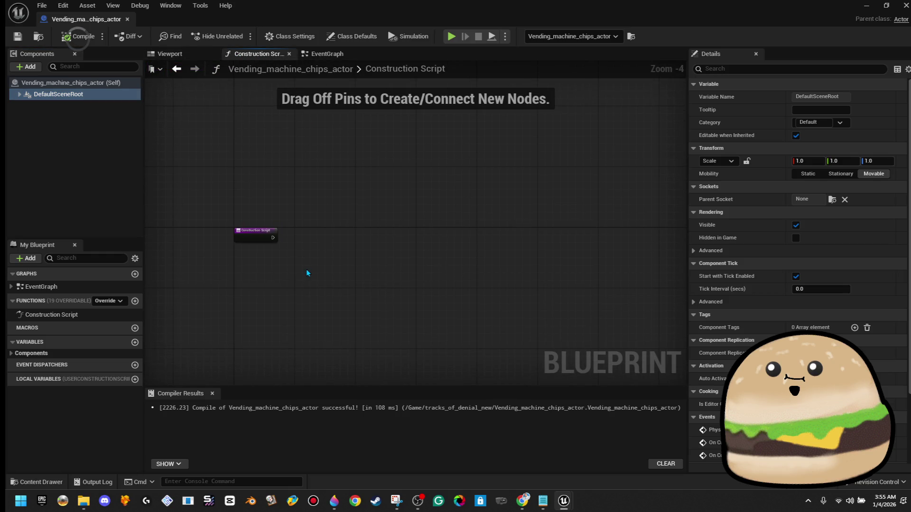
{"action": "left_click", "coordinate": [289, 54]}
{"action": "left_click", "coordinate": [264, 56]}
{"action": "key", "text": "alt+Tab"}
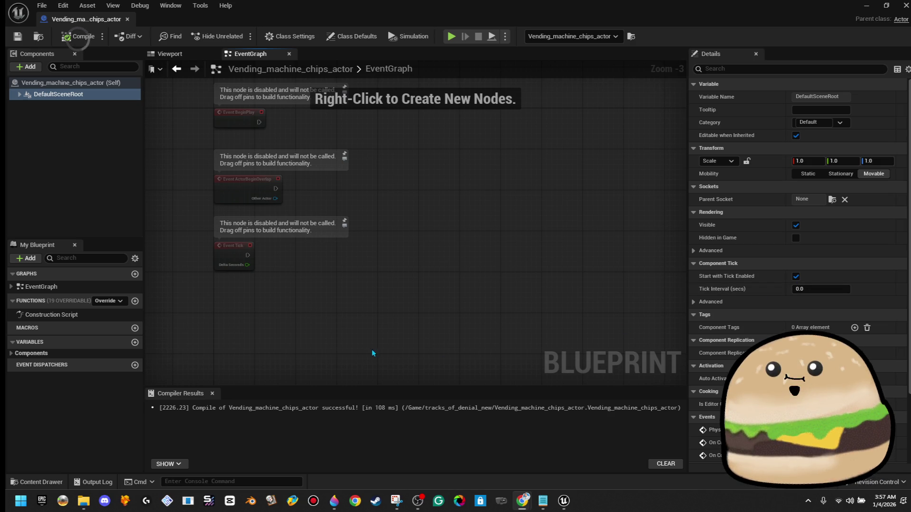
{"action": "mouse_move", "coordinate": [346, 280]}
{"action": "left_mouse_down"}
{"action": "mouse_move", "coordinate": [202, 175]}
{"action": "mouse_move", "coordinate": [261, 197]}
{"action": "left_mouse_up"}
Delete the overlap and tick event nodes and add a Cube component.
{"action": "key", "text": "Delete"}
{"action": "left_click", "coordinate": [26, 67]}
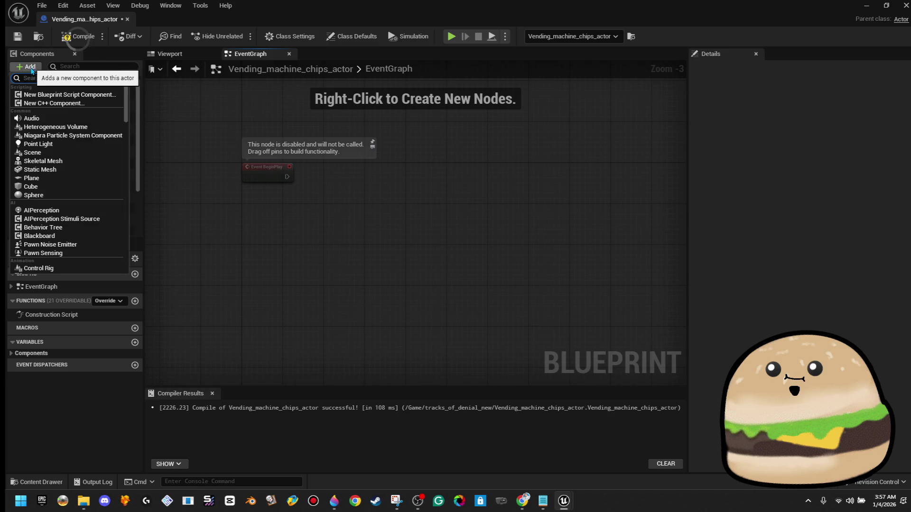
{"action": "left_click", "coordinate": [164, 53]}
{"action": "left_click", "coordinate": [21, 66]}
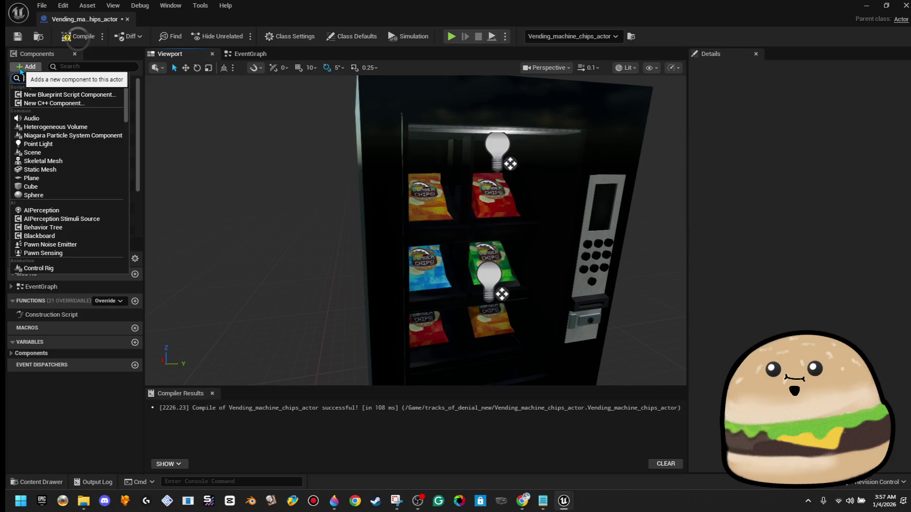
{"action": "type", "text": "cube"}
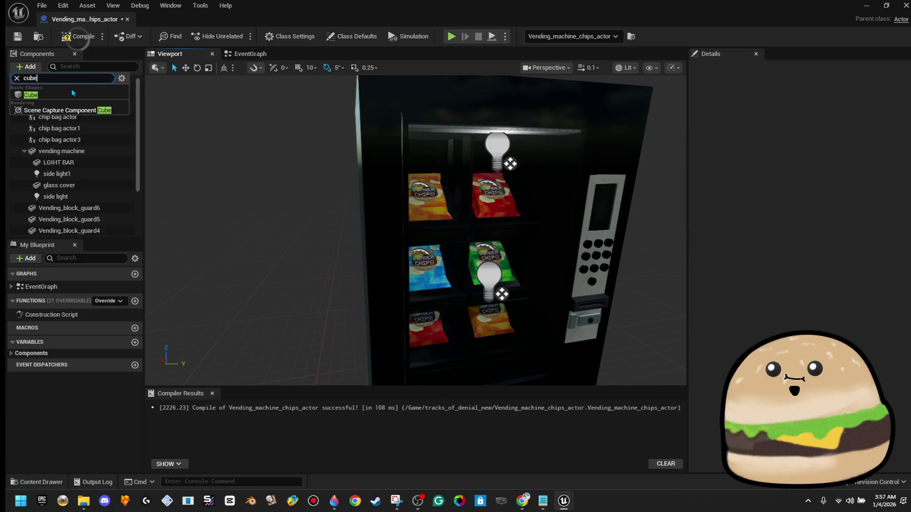
{"action": "left_click", "coordinate": [30, 95]}
{"action": "key", "text": "f"}
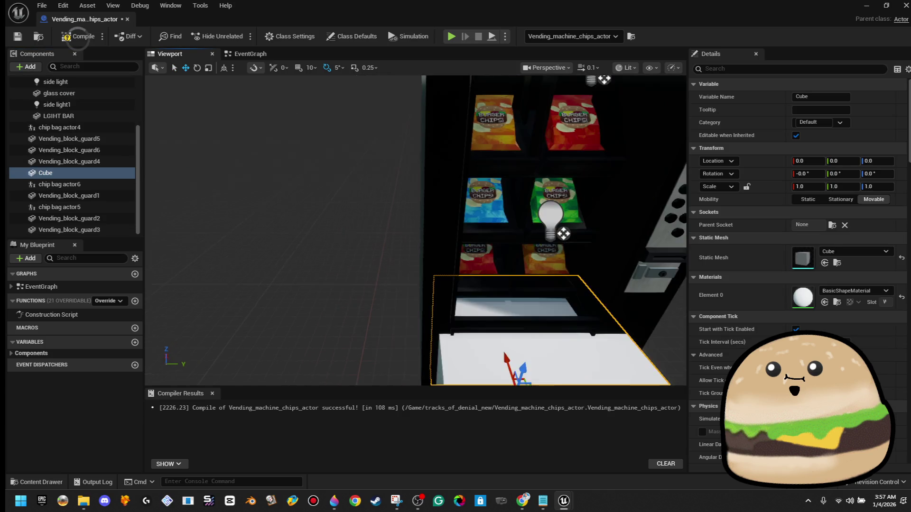
Scale the cube to 0.217613 × 0.319241 × 1.0 and move it to Y 46.86.
{"action": "key", "text": "r"}
{"action": "mouse_move", "coordinate": [472, 342]}
{"action": "left_mouse_down"}
{"action": "mouse_move", "coordinate": [444, 343]}
{"action": "mouse_move", "coordinate": [492, 290]}
{"action": "mouse_move", "coordinate": [475, 292]}
{"action": "mouse_move", "coordinate": [464, 307]}
{"action": "left_mouse_up"}
{"action": "key", "text": "w"}
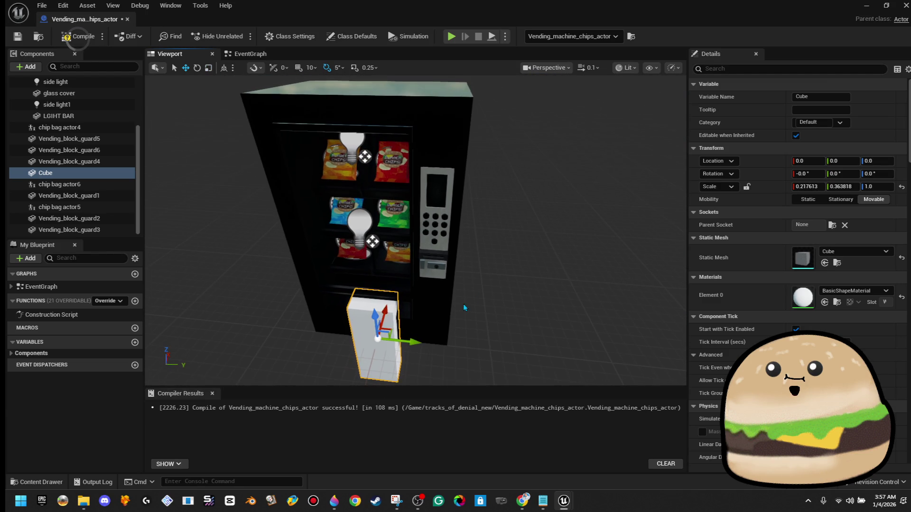
{"action": "mouse_move", "coordinate": [407, 341]}
{"action": "left_mouse_down"}
{"action": "mouse_move", "coordinate": [458, 343]}
{"action": "mouse_move", "coordinate": [429, 249]}
{"action": "mouse_move", "coordinate": [433, 184]}
{"action": "mouse_move", "coordinate": [375, 192]}
{"action": "left_mouse_up"}
{"action": "left_click_drag", "start_coordinate": [409, 231], "coordinate": [470, 240]}
{"action": "scroll", "coordinate": [426, 240], "scroll_direction": "up", "scroll_amount": 5}
{"action": "key", "text": "r"}
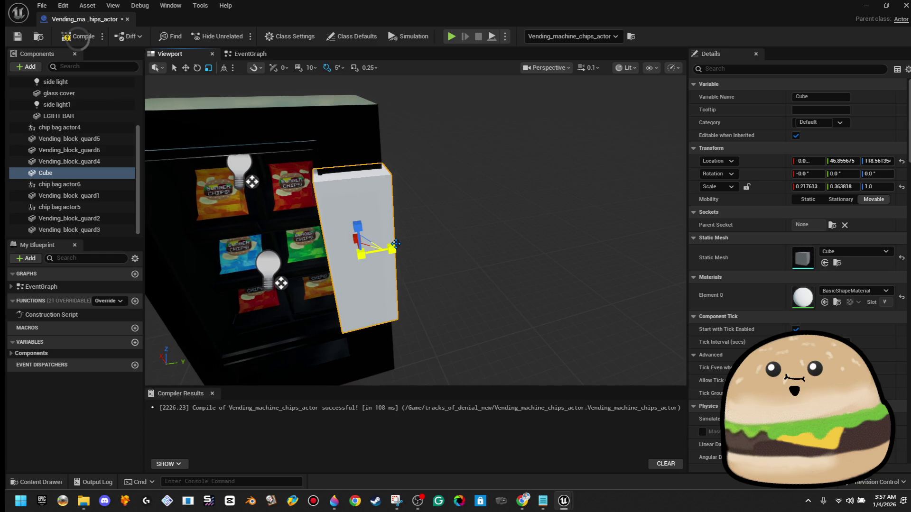
{"action": "left_click_drag", "start_coordinate": [395, 244], "coordinate": [390, 246]}
{"action": "left_click_drag", "start_coordinate": [387, 199], "coordinate": [387, 198]}
{"action": "key", "text": "f"}
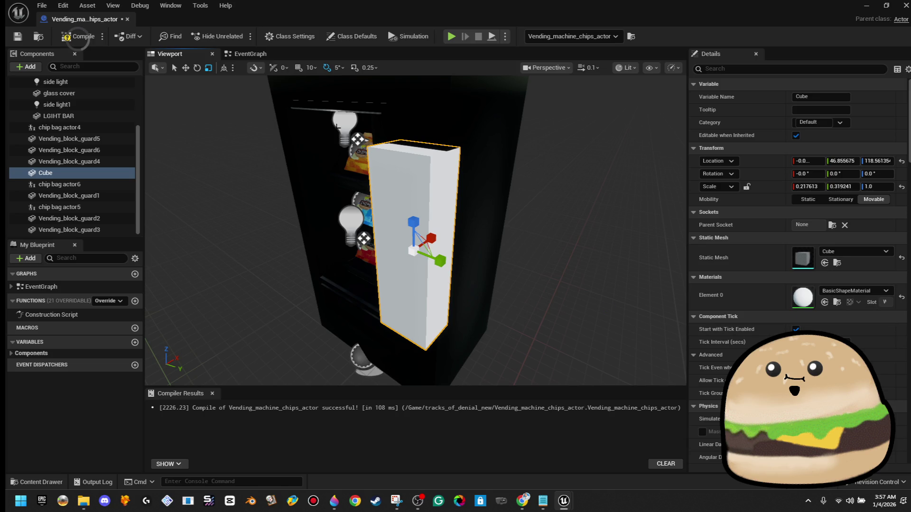
{"action": "right_click", "coordinate": [128, 174]}
{"action": "left_click", "coordinate": [180, 288]}
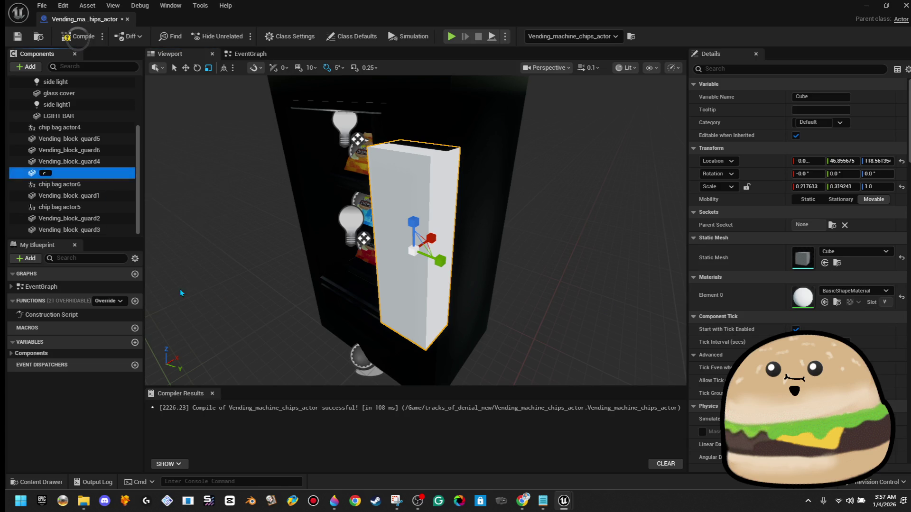
Rename the Cube component to hitbox.
{"action": "type", "text": "hitbox"}
{"action": "key", "text": "Return"}
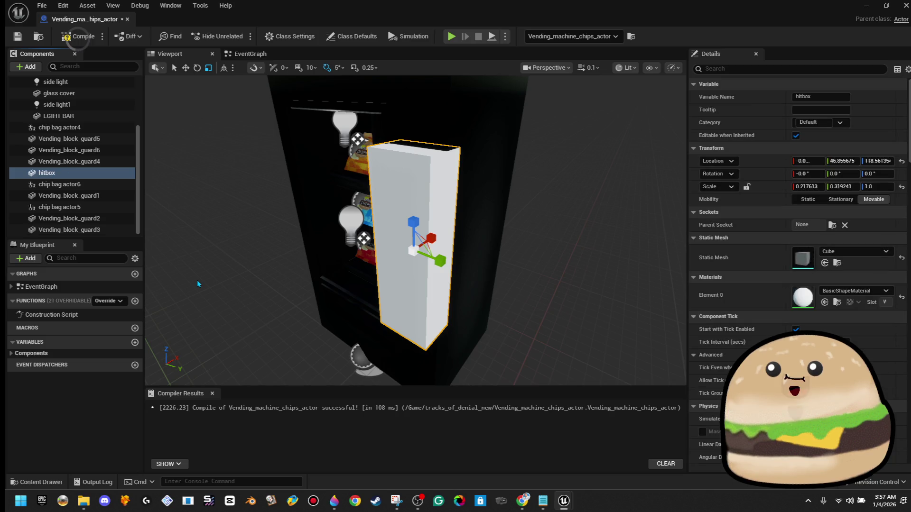
{"action": "right_click", "coordinate": [84, 175]}
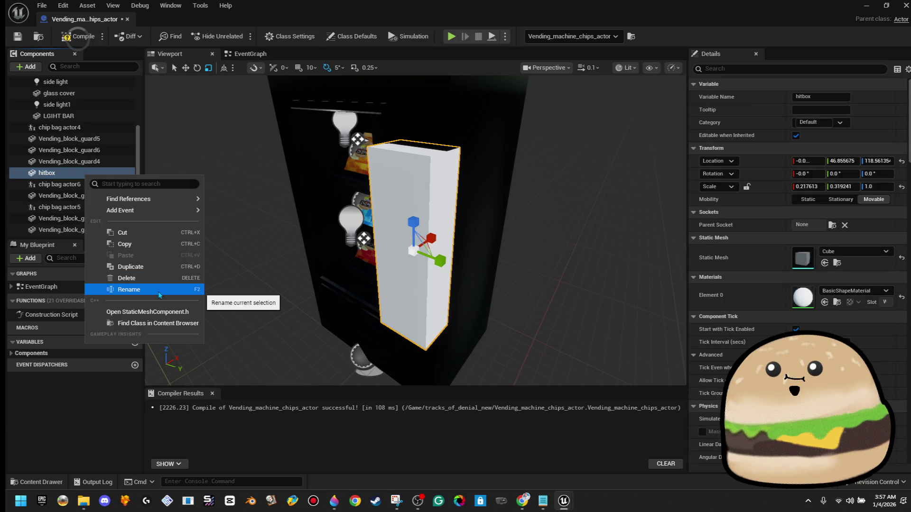
{"action": "left_click", "coordinate": [861, 292]}
Give hitbox the invisible material, then return to the main level editor.
{"action": "left_click", "coordinate": [862, 292]}
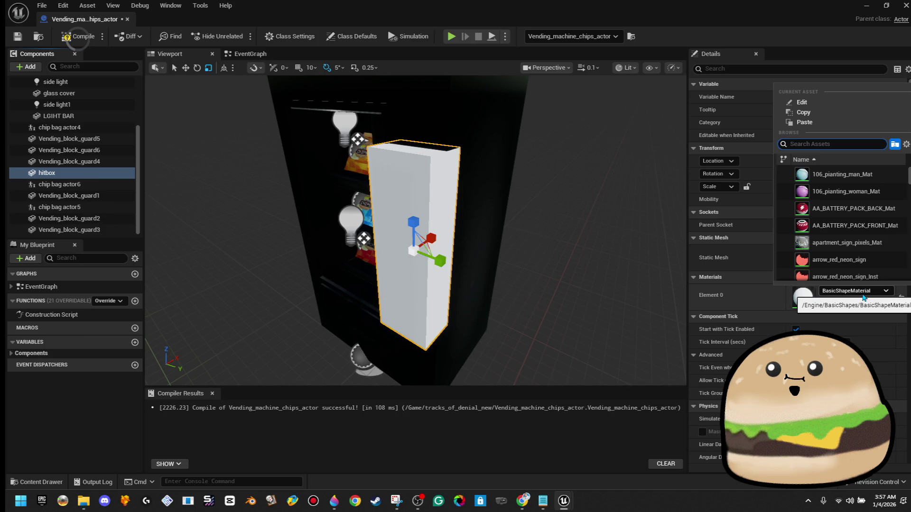
{"action": "type", "text": "invibasic"}
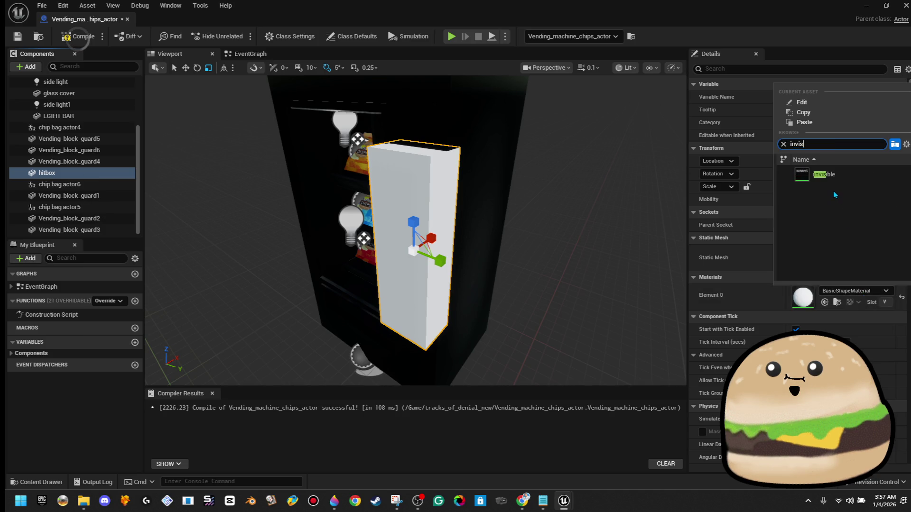
{"action": "left_click", "coordinate": [836, 175]}
{"action": "left_click_drag", "start_coordinate": [544, 189], "coordinate": [517, 190]}
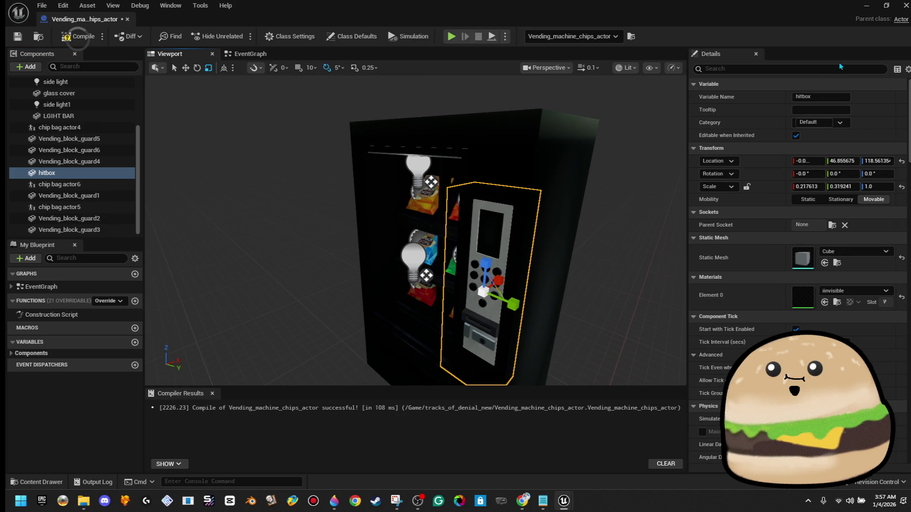
{"action": "scroll", "coordinate": [72, 142], "scroll_direction": "up", "scroll_amount": 3}
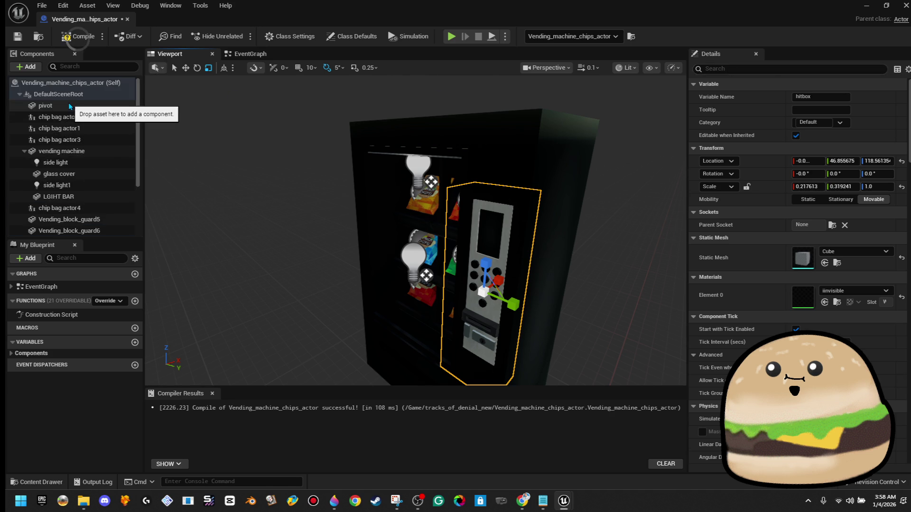
{"action": "left_click", "coordinate": [819, 70]}
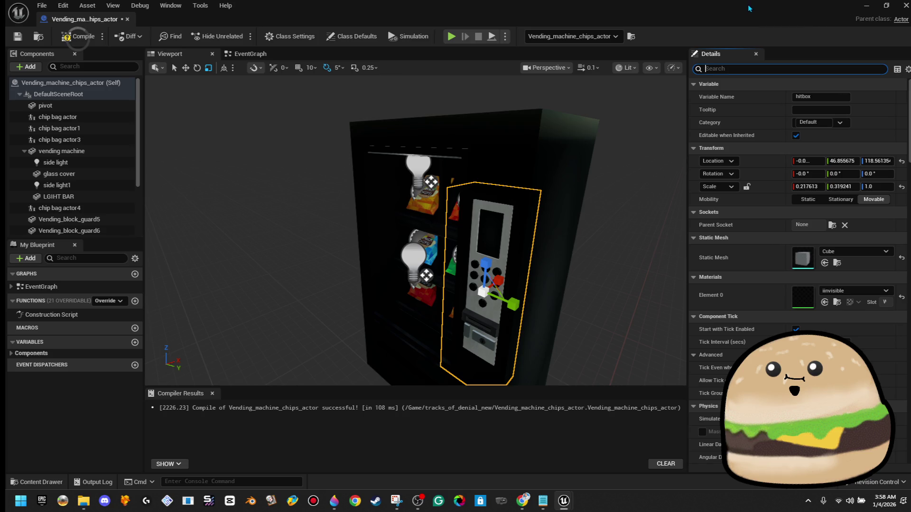
{"action": "key", "text": "alt+Tab"}
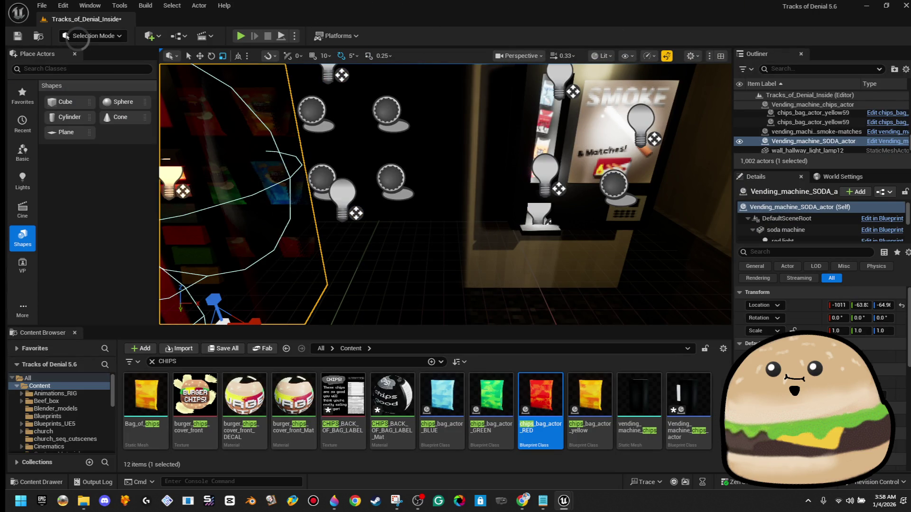
Find the actor's tag property and copy its tag text.
{"action": "left_click", "coordinate": [819, 255]}
{"action": "type", "text": "ag"}
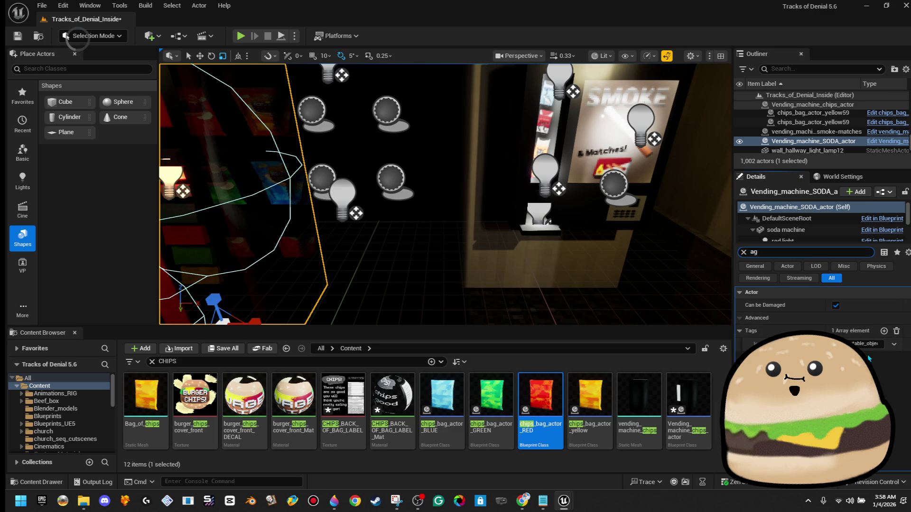
{"action": "right_click", "coordinate": [866, 344]}
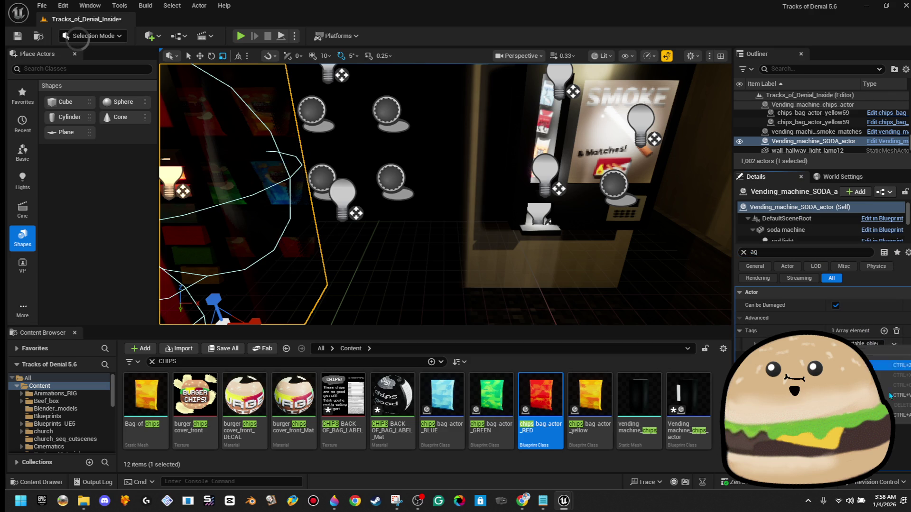
{"action": "left_click", "coordinate": [887, 415]}
{"action": "right_click", "coordinate": [866, 342]}
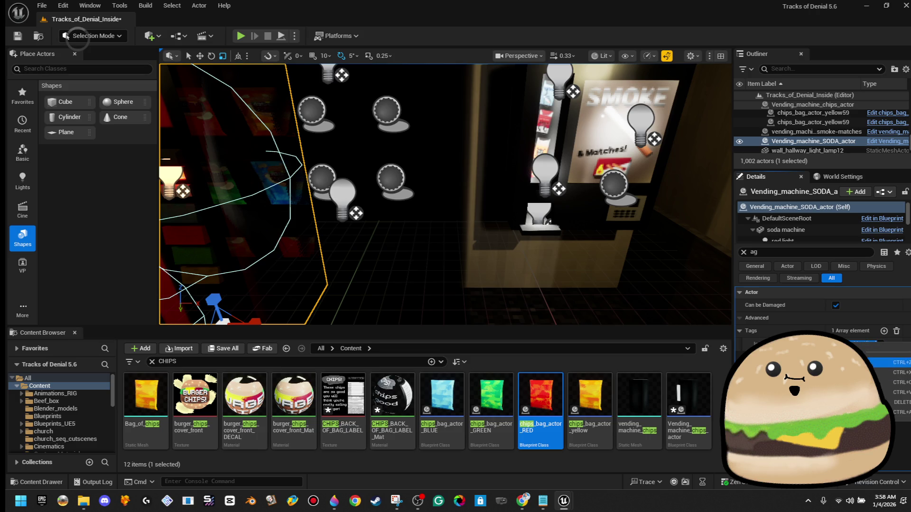
{"action": "left_click", "coordinate": [891, 382]}
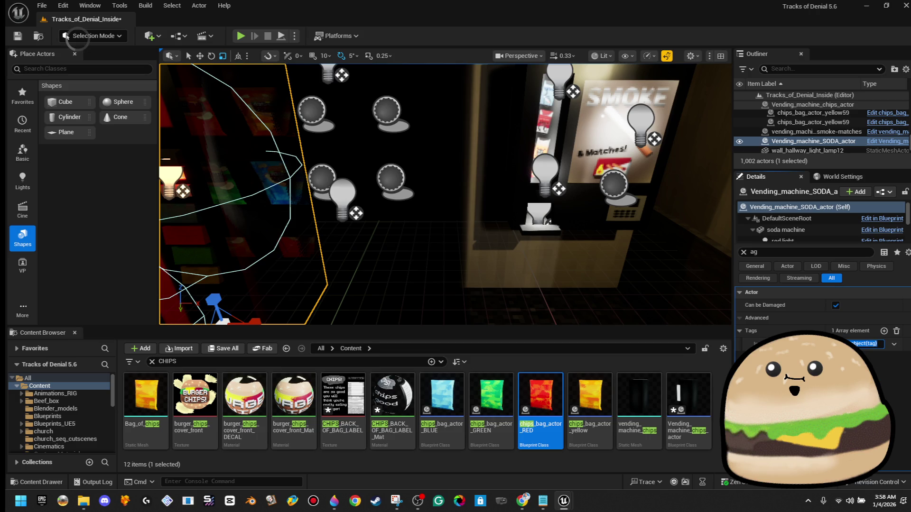
Reposition, maximize and then restore the floating chips blueprint editor window.
{"action": "key", "text": "alt+Tab"}
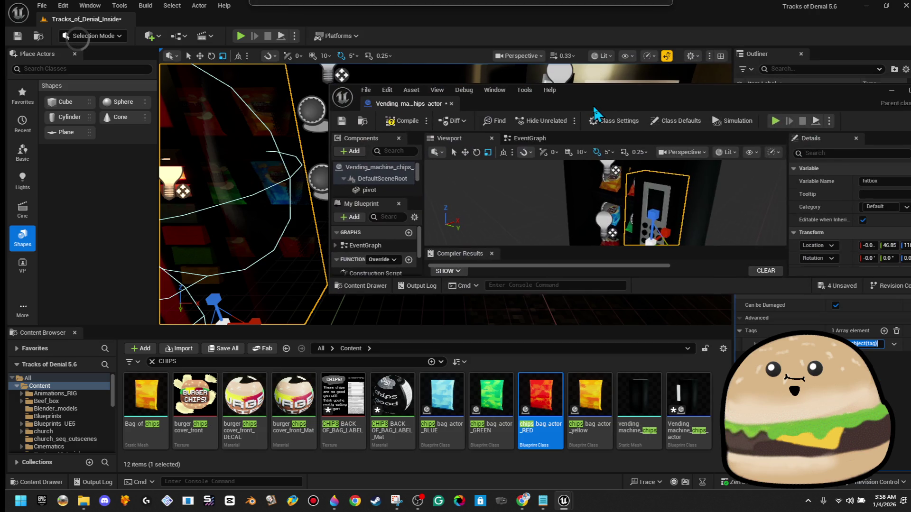
{"action": "mouse_move", "coordinate": [594, 115]}
{"action": "left_mouse_down"}
{"action": "mouse_move", "coordinate": [644, 118]}
{"action": "mouse_move", "coordinate": [574, 125]}
{"action": "left_mouse_up"}
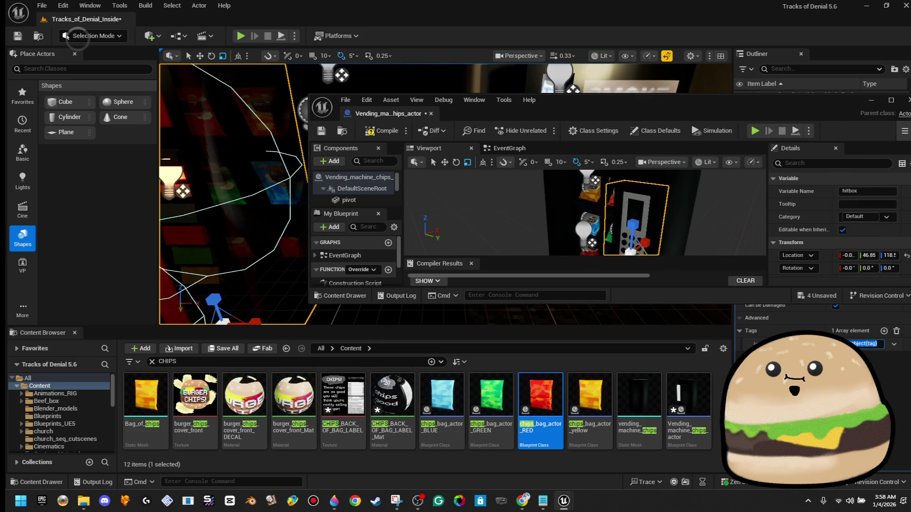
{"action": "key", "text": "alt+Tab"}
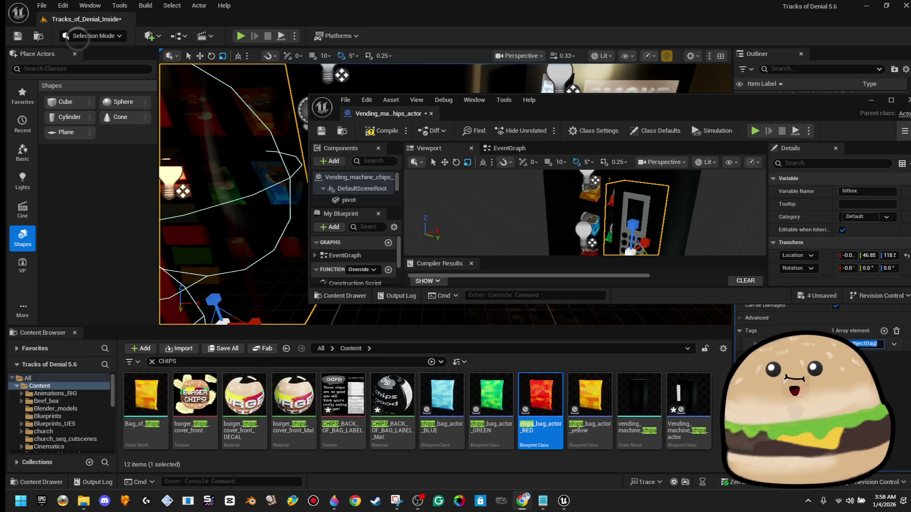
{"action": "double_click", "coordinate": [643, 109]}
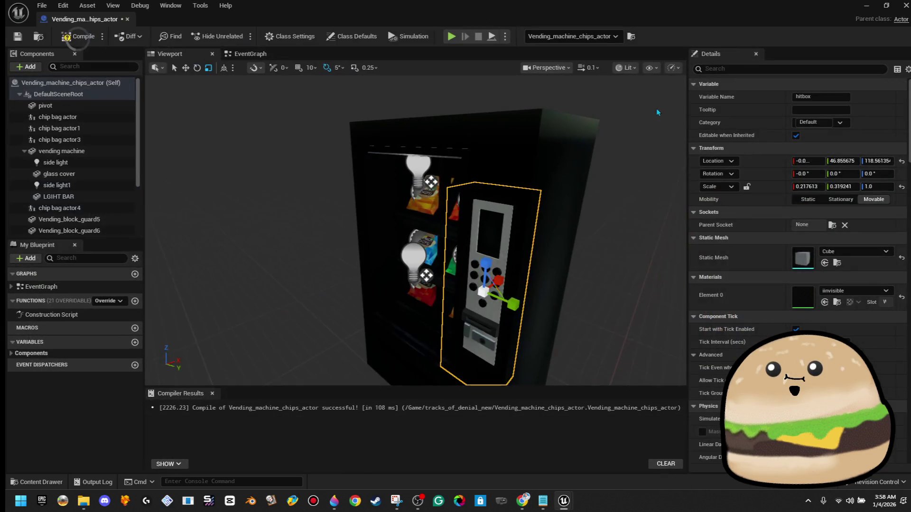
{"action": "mouse_move", "coordinate": [552, 10]}
{"action": "left_mouse_down"}
{"action": "mouse_move", "coordinate": [782, 95]}
{"action": "mouse_move", "coordinate": [735, 129]}
{"action": "mouse_move", "coordinate": [743, 136]}
{"action": "left_mouse_up"}
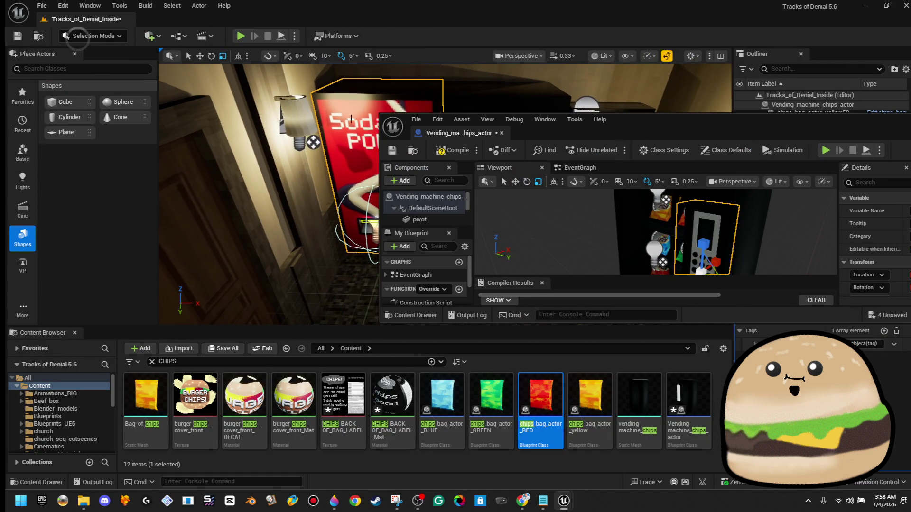
Open the soda machine's blueprint to compare, close it, and show the chips EventGraph.
{"action": "right_click", "coordinate": [358, 120]}
{"action": "left_click", "coordinate": [449, 166]}
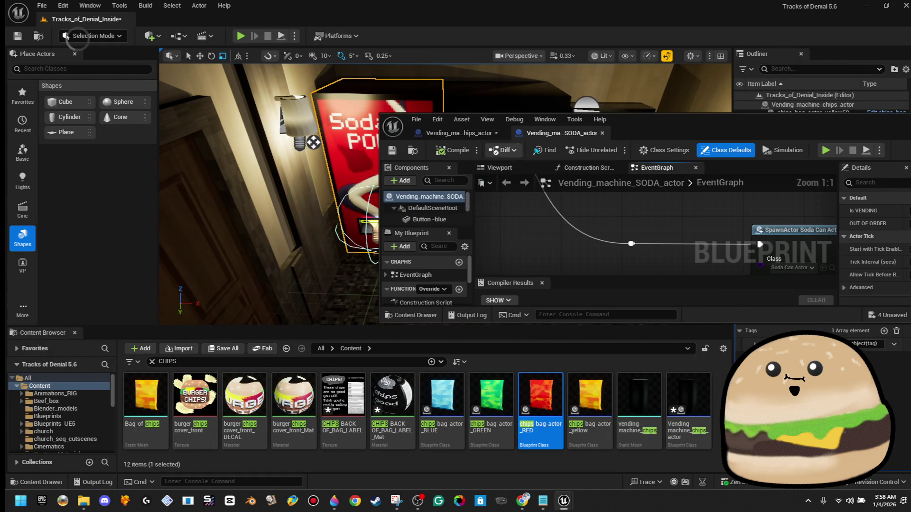
{"action": "scroll", "coordinate": [204, 140], "scroll_direction": "up", "scroll_amount": 4}
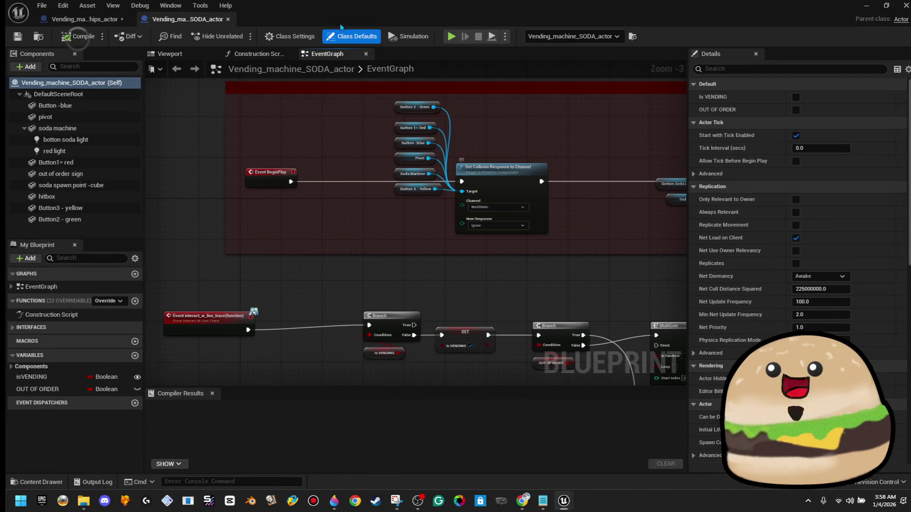
{"action": "left_click", "coordinate": [227, 19]}
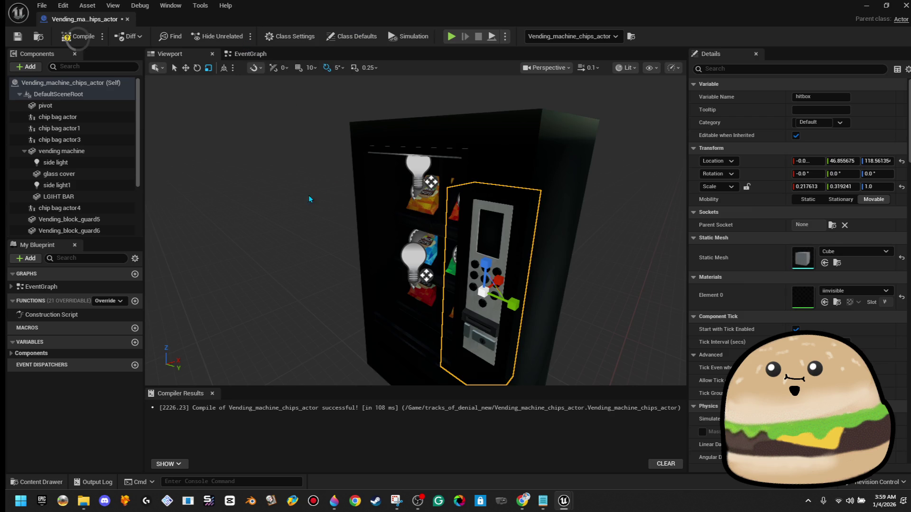
{"action": "scroll", "coordinate": [137, 147], "scroll_direction": "down", "scroll_amount": 4}
{"action": "scroll", "coordinate": [277, 224], "scroll_direction": "down", "scroll_amount": 5}
{"action": "left_click", "coordinate": [252, 54]}
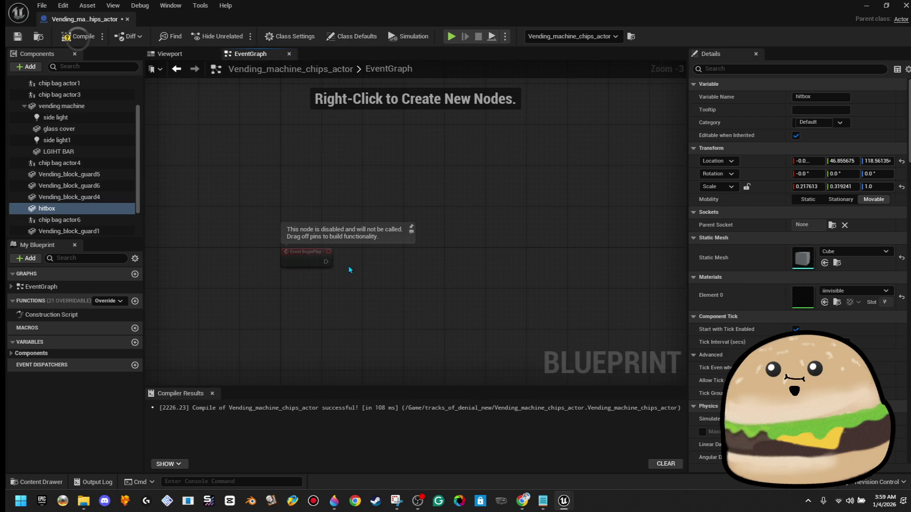
Drop references for the side light through guard components into the graph, then delete them.
{"action": "scroll", "coordinate": [128, 140], "scroll_direction": "up", "scroll_amount": 3}
{"action": "left_click", "coordinate": [107, 115]}
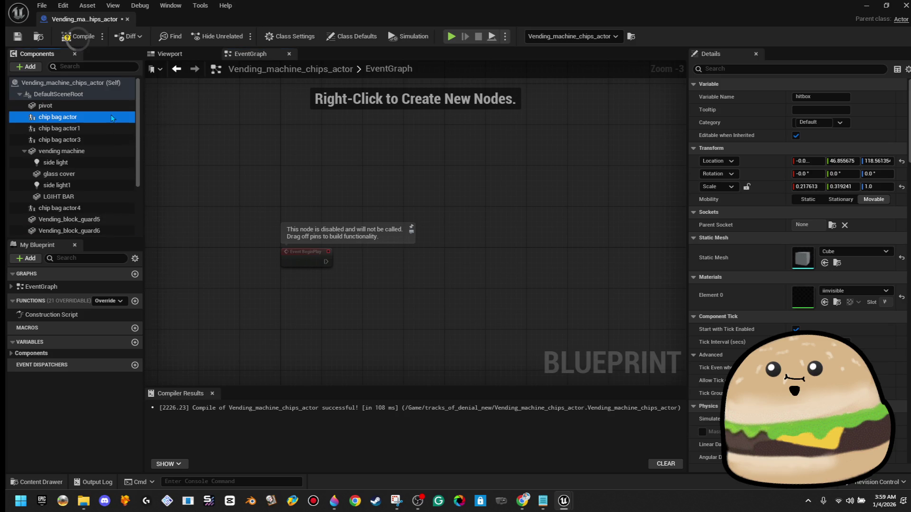
{"action": "left_click", "coordinate": [102, 106]}
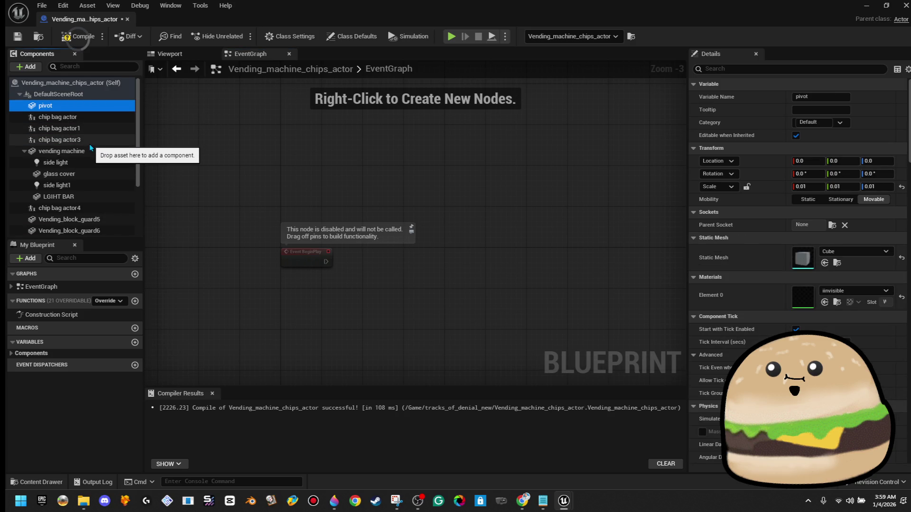
{"action": "scroll", "coordinate": [109, 180], "scroll_direction": "down", "scroll_amount": 3}
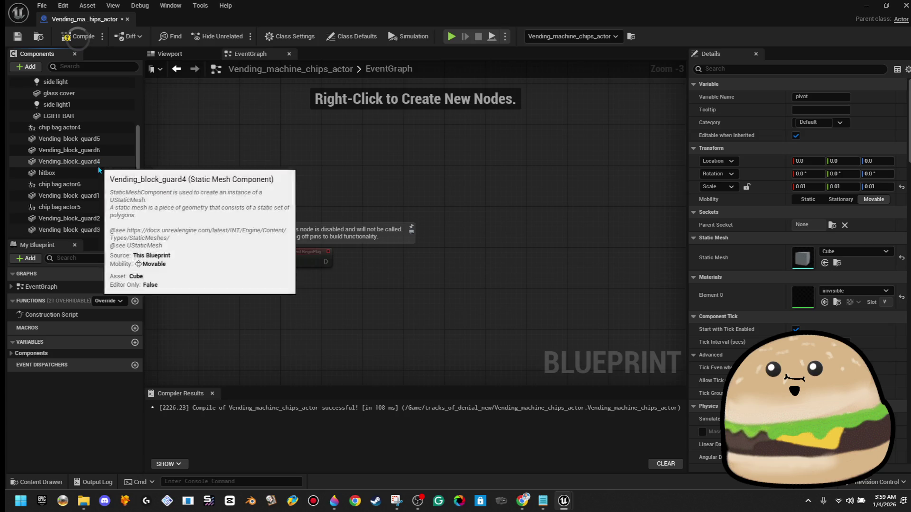
{"action": "left_click", "coordinate": [76, 229], "text": "shift"}
{"action": "left_click_drag", "start_coordinate": [78, 156], "coordinate": [464, 214]}
{"action": "mouse_move", "coordinate": [582, 236]}
{"action": "left_mouse_down"}
{"action": "mouse_move", "coordinate": [454, 95]}
{"action": "mouse_move", "coordinate": [434, 130]}
{"action": "left_mouse_up"}
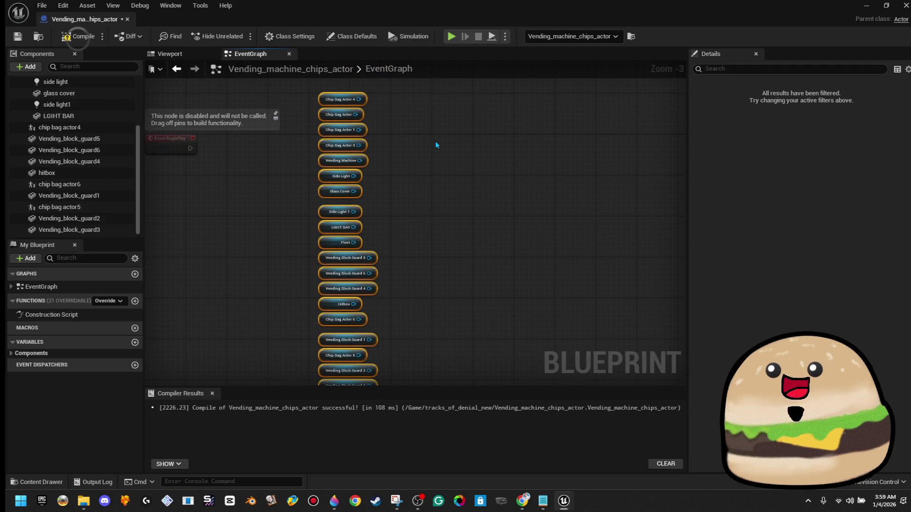
{"action": "key", "text": "Delete"}
{"action": "mouse_move", "coordinate": [206, 190]}
{"action": "left_mouse_down"}
{"action": "mouse_move", "coordinate": [326, 201]}
{"action": "mouse_move", "coordinate": [338, 255]}
{"action": "left_mouse_up"}
Add the component tag interactable_object(tag) to Hitbox, compile, and close the blueprint.
{"action": "scroll", "coordinate": [96, 197], "scroll_direction": "up", "scroll_amount": 2}
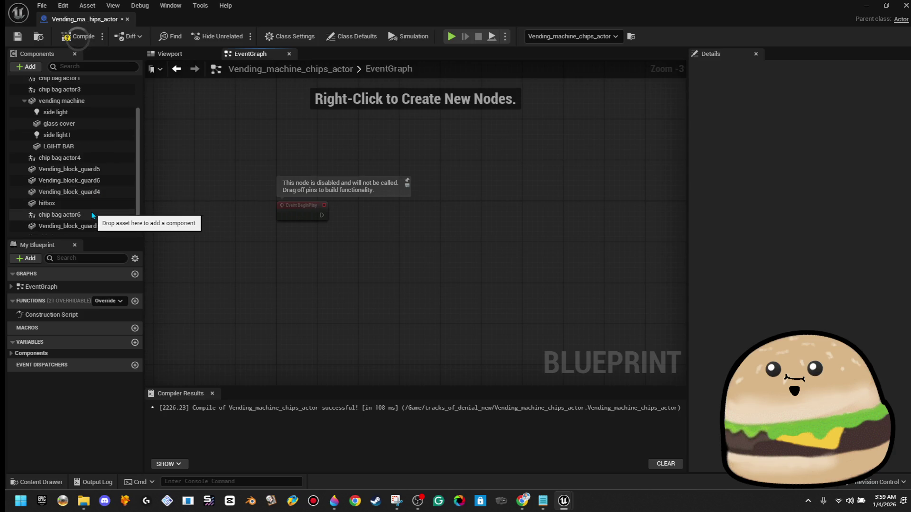
{"action": "left_click", "coordinate": [90, 204]}
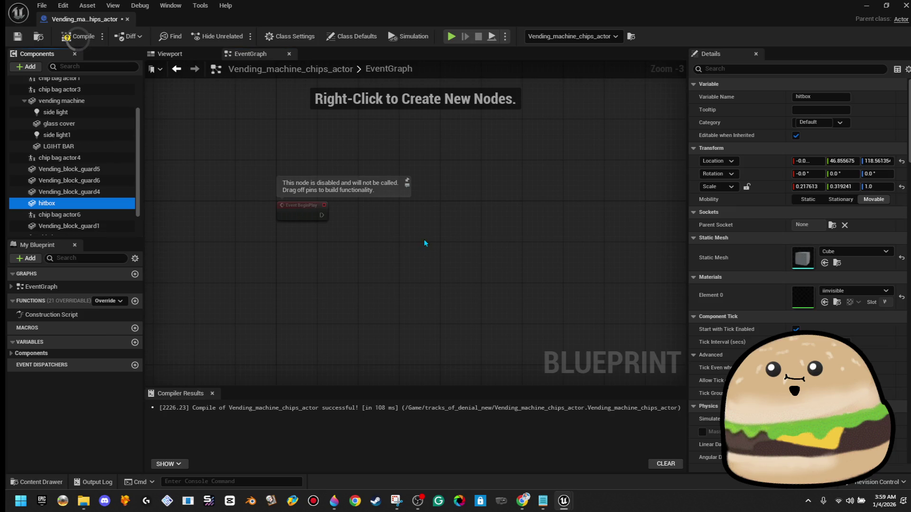
{"action": "left_click", "coordinate": [796, 68]}
{"action": "type", "text": "tag"}
{"action": "left_click", "coordinate": [858, 97]}
{"action": "left_click", "coordinate": [815, 110]}
{"action": "type", "text": "interactable_object(tag)"}
{"action": "key", "text": "Return"}
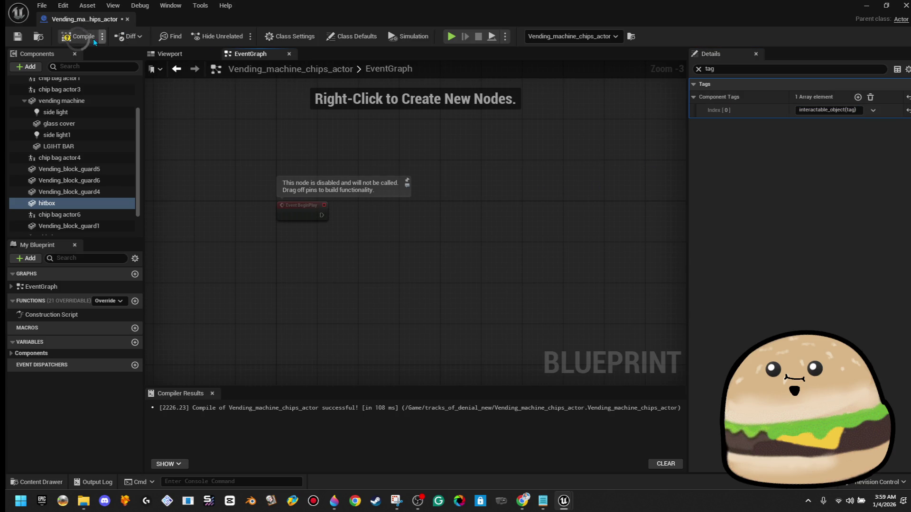
{"action": "left_click", "coordinate": [78, 41]}
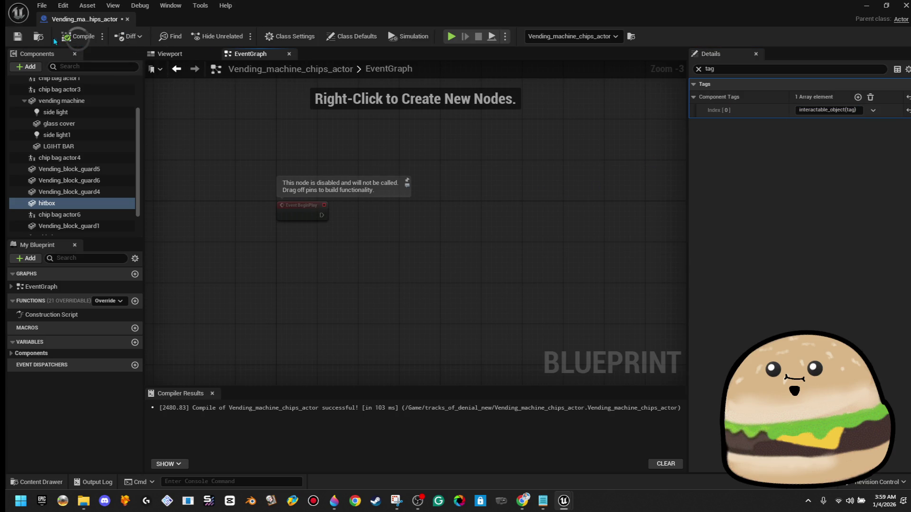
{"action": "left_click", "coordinate": [127, 19]}
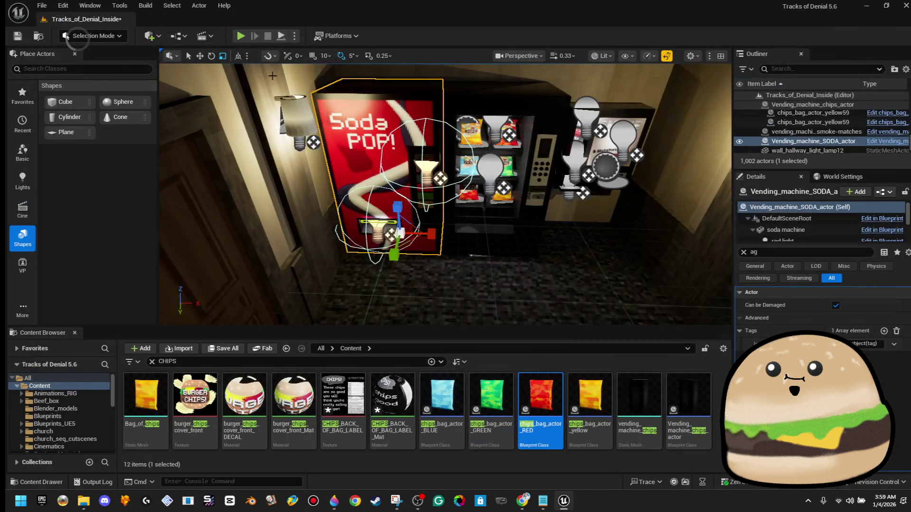
Play the level from beside the vending machines, then stop the session.
{"action": "right_click", "coordinate": [433, 173]}
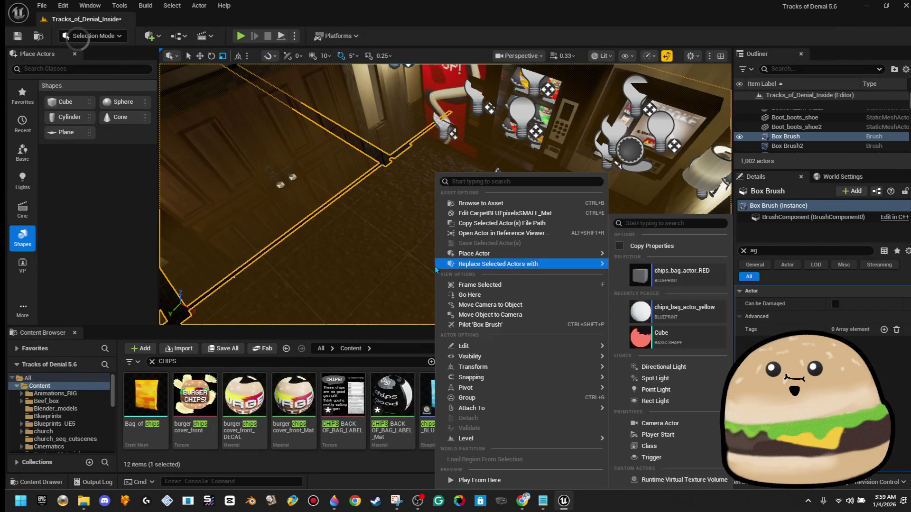
{"action": "left_click", "coordinate": [460, 480]}
{"action": "left_click", "coordinate": [422, 153]}
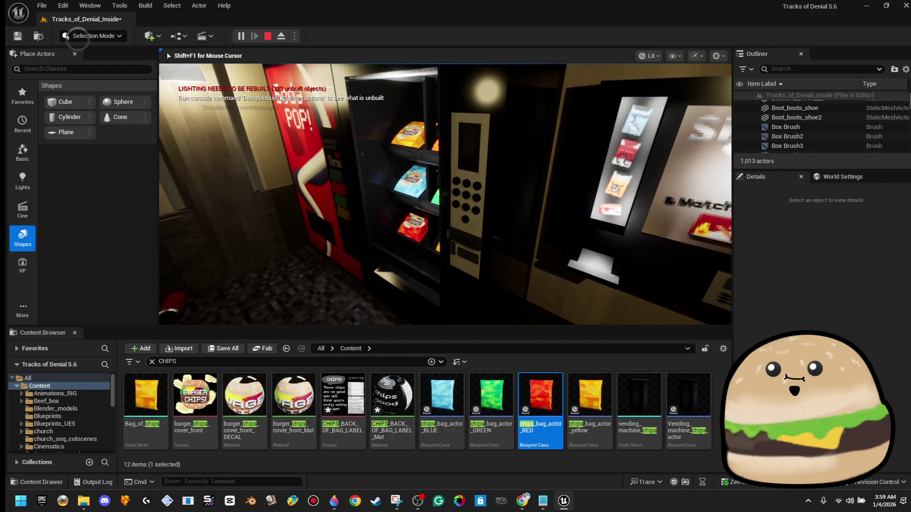
{"action": "key", "text": "Escape"}
Open the chips vending machine's Vending_machine_chips_actor blueprint for editing.
{"action": "right_click", "coordinate": [504, 162]}
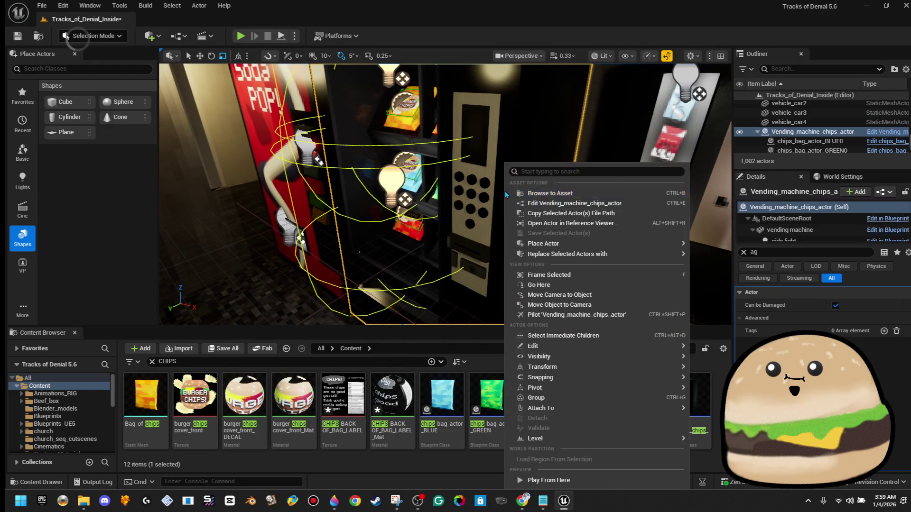
{"action": "key", "text": "Escape"}
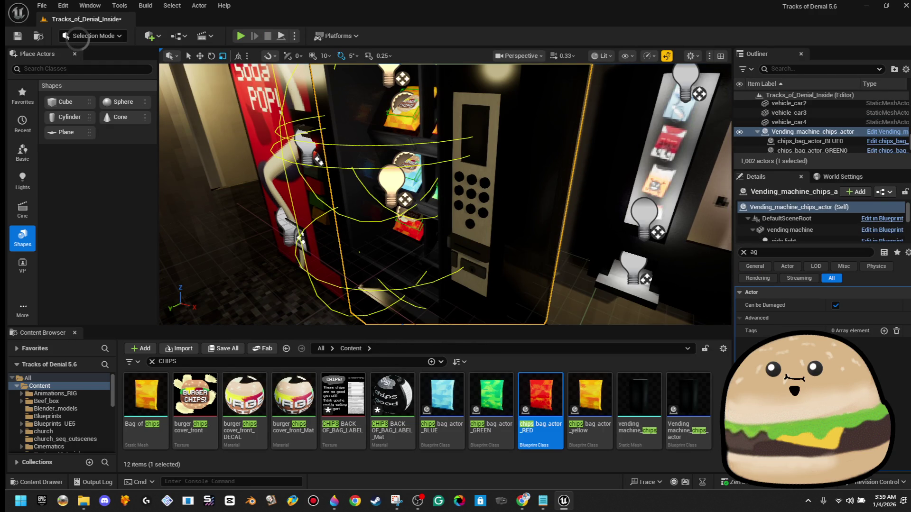
{"action": "right_click", "coordinate": [529, 129]}
{"action": "left_click", "coordinate": [562, 161]}
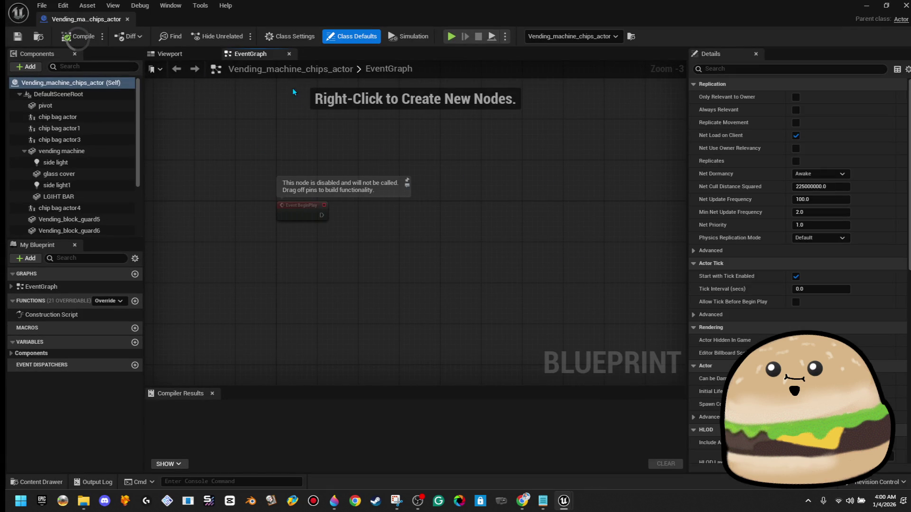
Select the components from Pivot down to Vending_block_guard3 in the preview, then return to the EventGraph.
{"action": "left_click", "coordinate": [183, 58]}
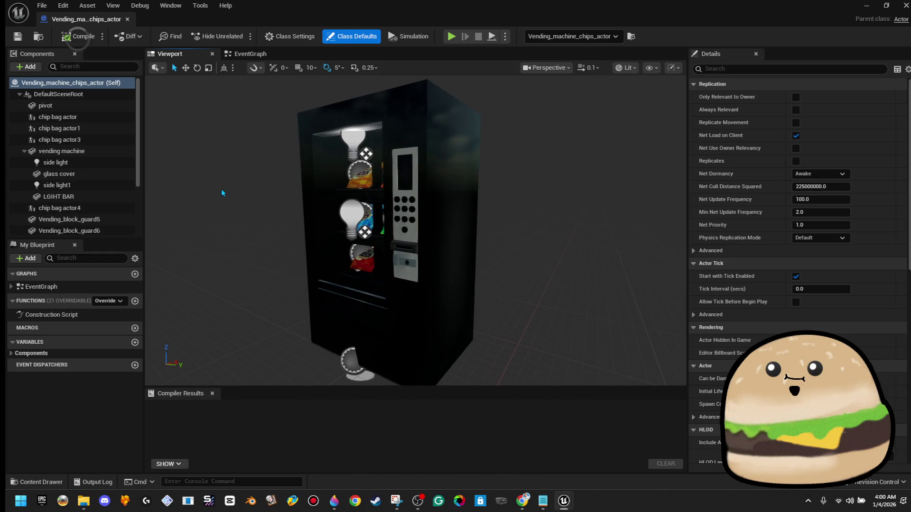
{"action": "scroll", "coordinate": [92, 178], "scroll_direction": "down", "scroll_amount": 4}
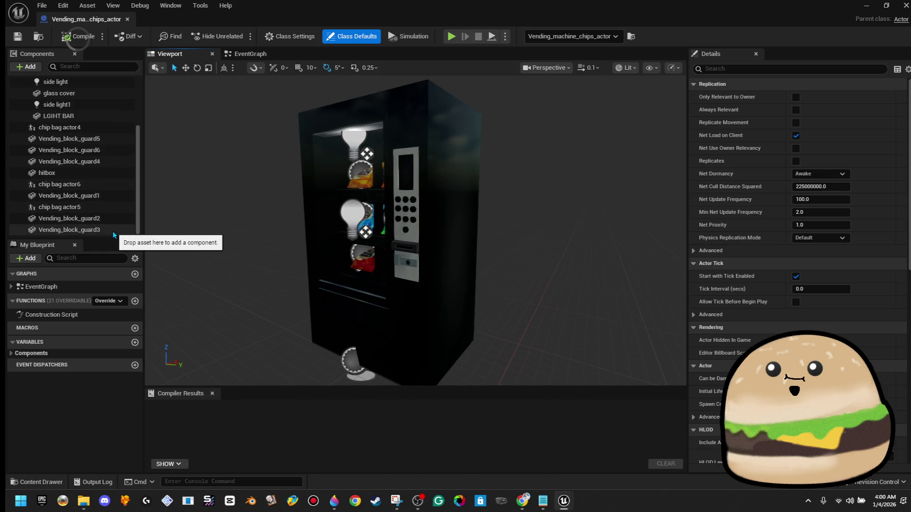
{"action": "left_click", "coordinate": [109, 230]}
{"action": "scroll", "coordinate": [108, 176], "scroll_direction": "up", "scroll_amount": 5}
{"action": "left_click", "coordinate": [92, 106], "text": "shift"}
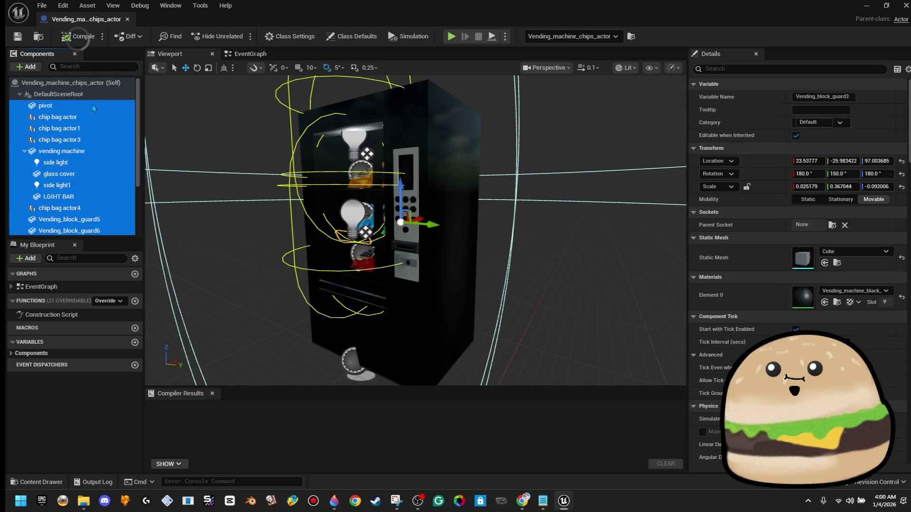
{"action": "left_click", "coordinate": [259, 55]}
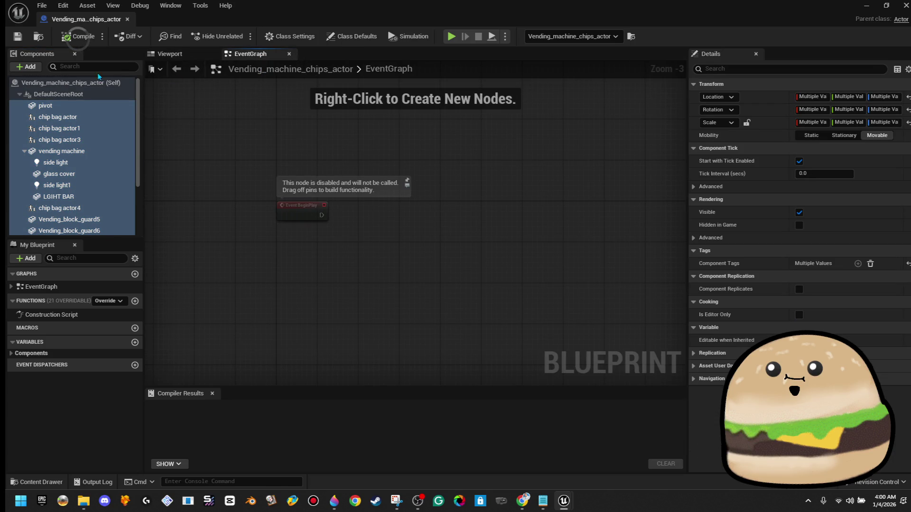
Add the actor tag interactable_object(tag) to the blueprint's root actor.
{"action": "left_click", "coordinate": [89, 83]}
{"action": "left_click", "coordinate": [753, 68]}
{"action": "type", "text": "tag"}
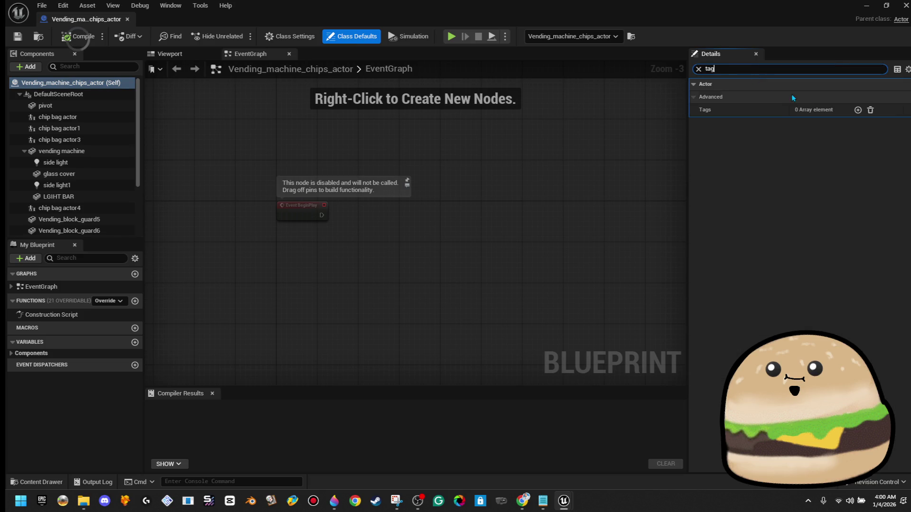
{"action": "left_click", "coordinate": [858, 110]}
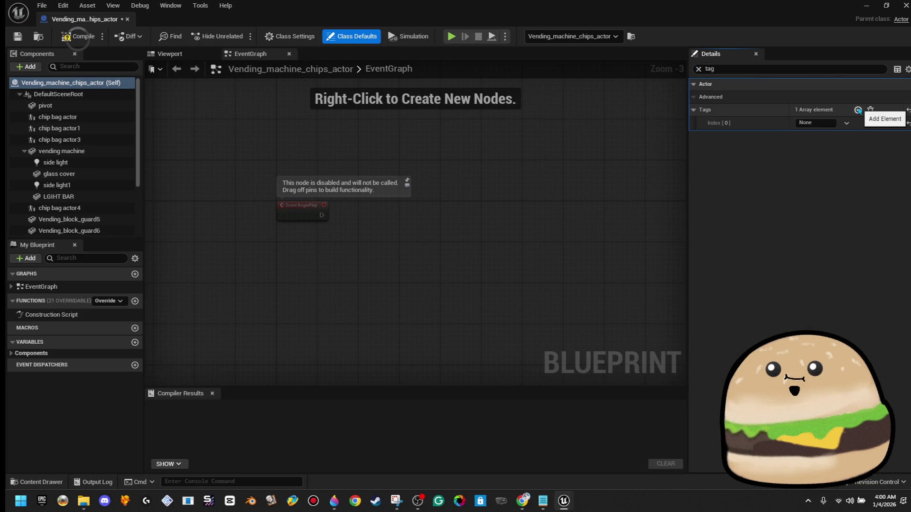
{"action": "left_click", "coordinate": [738, 118]}
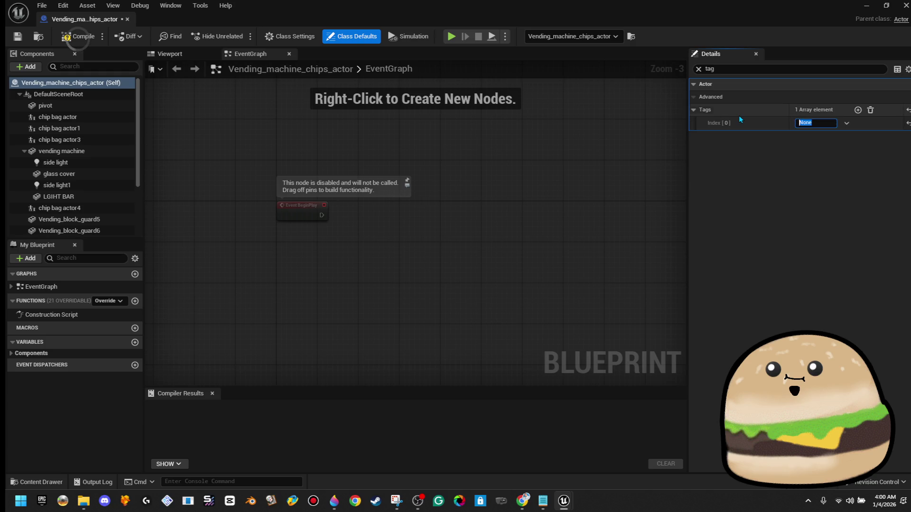
{"action": "type", "text": "interactable_object(tag)"}
{"action": "key", "text": "Return"}
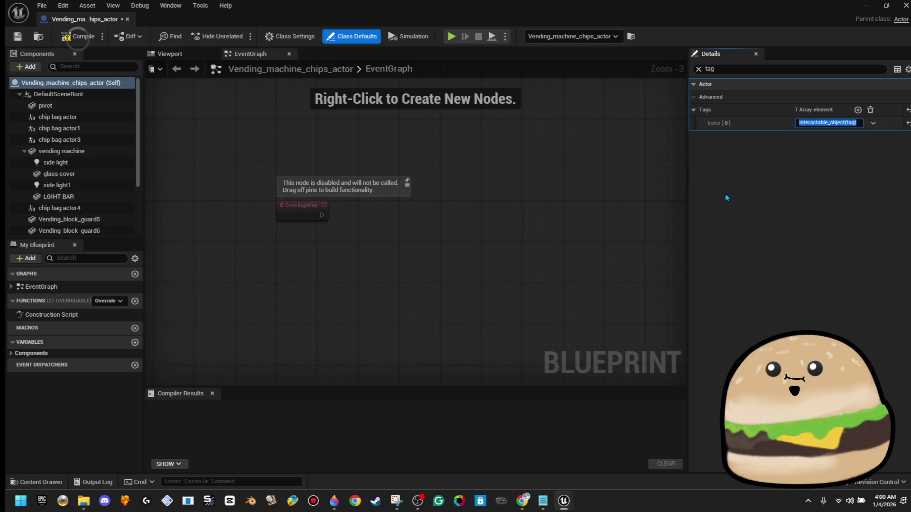
Compile the blueprint and select the Pivot component.
{"action": "left_click", "coordinate": [543, 168]}
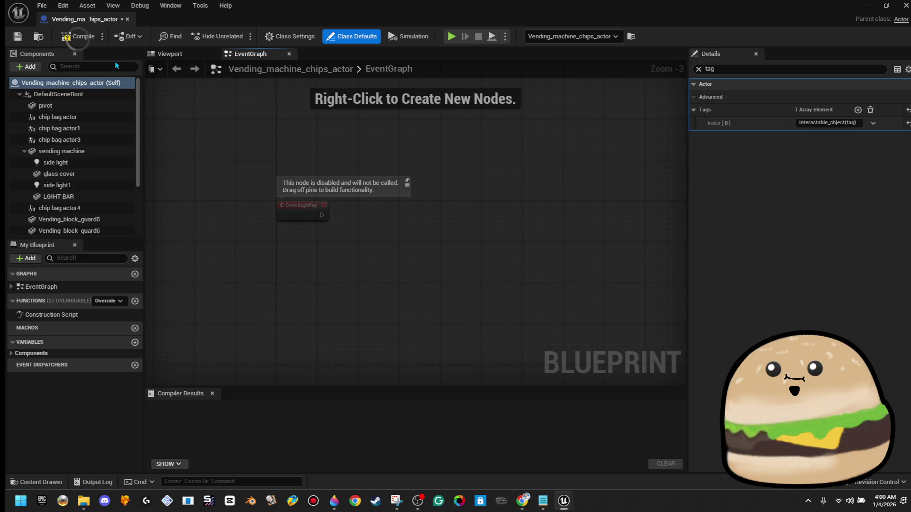
{"action": "left_click", "coordinate": [77, 37]}
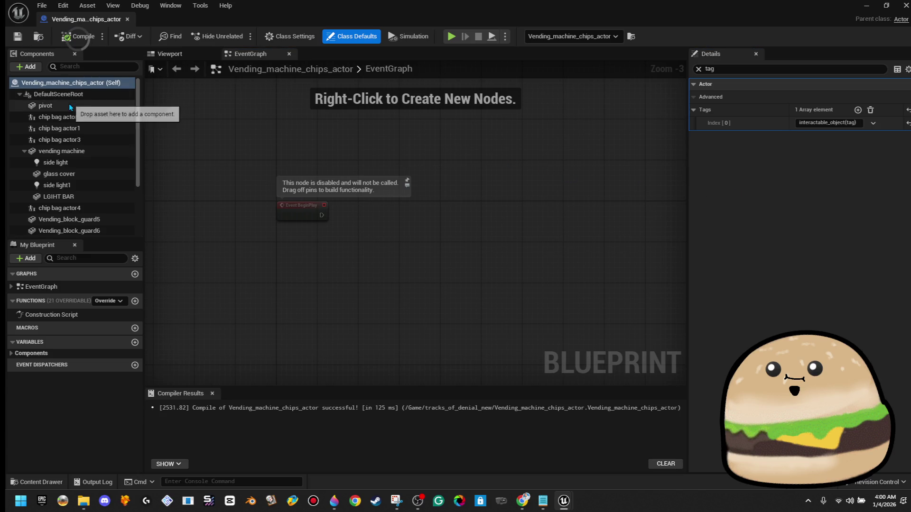
{"action": "left_click", "coordinate": [71, 116]}
{"action": "left_click", "coordinate": [57, 106]}
{"action": "scroll", "coordinate": [71, 143], "scroll_direction": "down", "scroll_amount": 3}
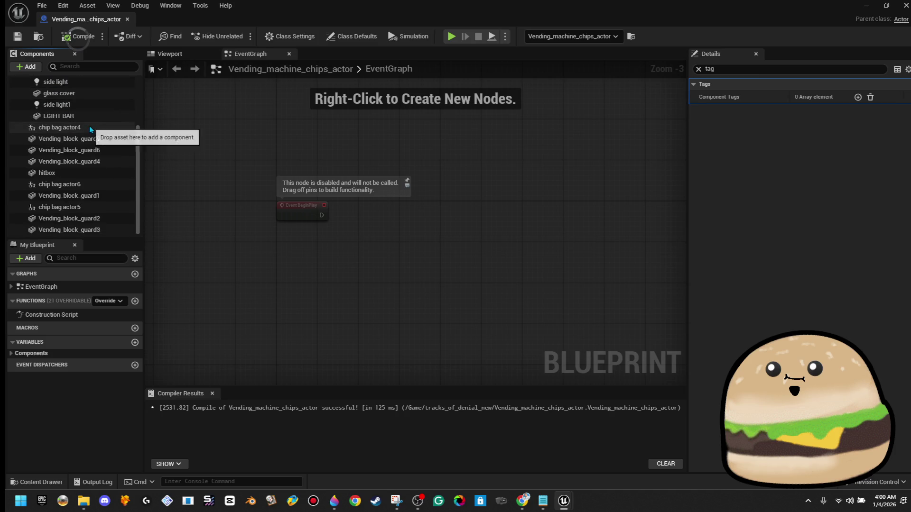
Drop getters for all components into the graph and move the Hitbox getter aside.
{"action": "left_click", "coordinate": [71, 229], "text": "shift"}
{"action": "mouse_move", "coordinate": [72, 230]}
{"action": "left_mouse_down"}
{"action": "mouse_move", "coordinate": [467, 214]}
{"action": "mouse_move", "coordinate": [432, 142]}
{"action": "mouse_move", "coordinate": [367, 124]}
{"action": "left_mouse_up"}
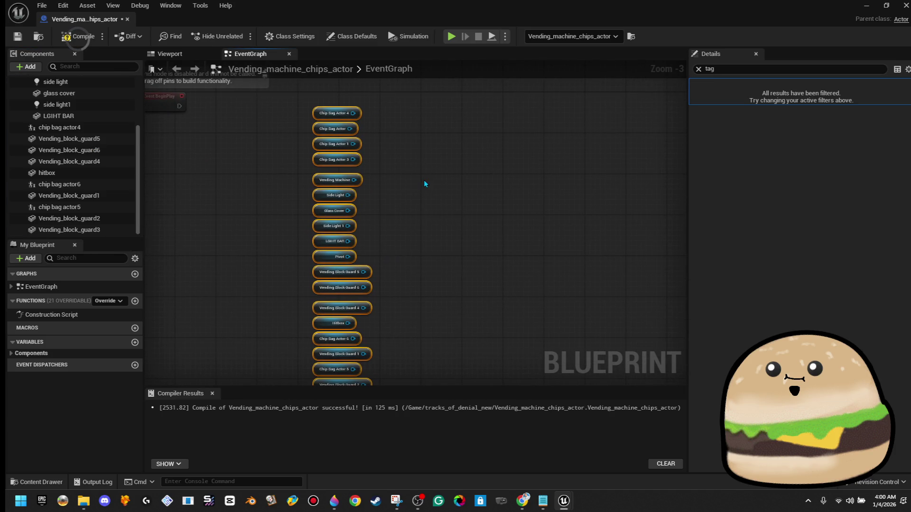
{"action": "scroll", "coordinate": [397, 282], "scroll_direction": "up", "scroll_amount": 2}
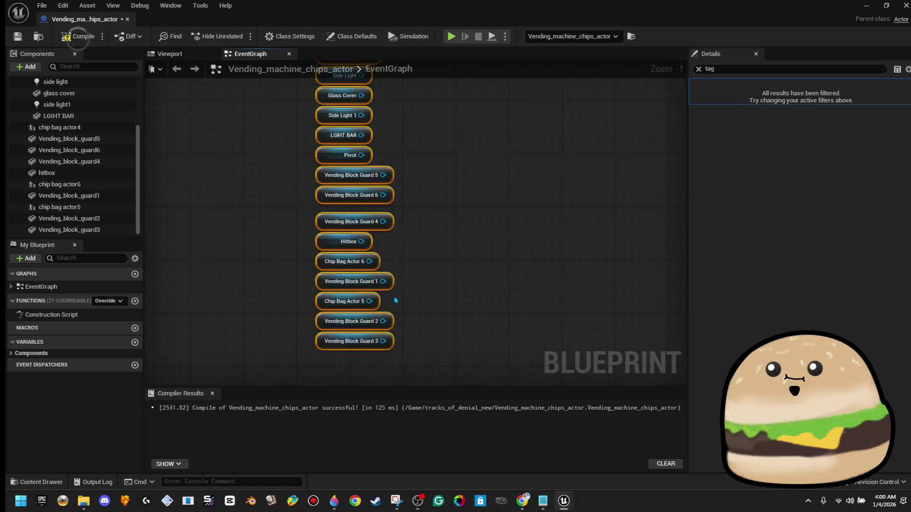
{"action": "left_click", "coordinate": [405, 292]}
{"action": "left_click", "coordinate": [329, 242]}
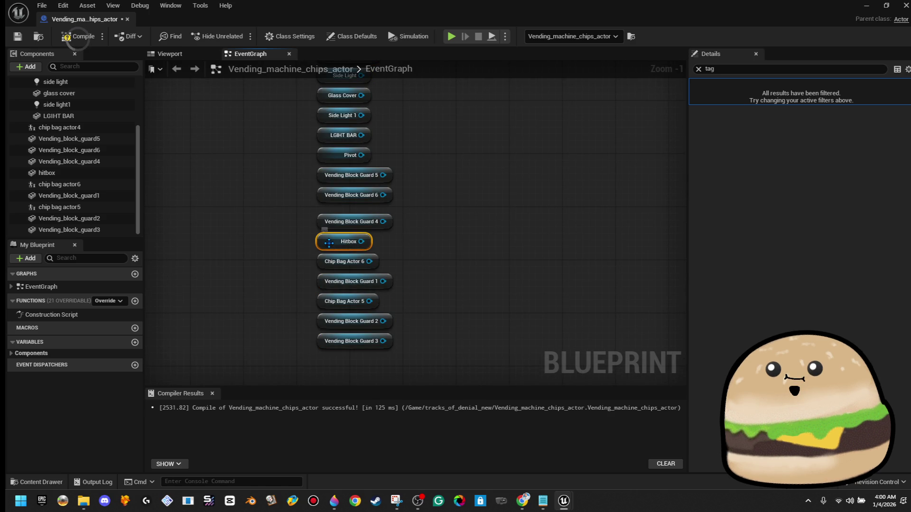
{"action": "left_click_drag", "start_coordinate": [329, 241], "coordinate": [234, 268]}
{"action": "scroll", "coordinate": [266, 306], "scroll_direction": "down", "scroll_amount": 3}
{"action": "left_click_drag", "start_coordinate": [277, 335], "coordinate": [349, 278]}
{"action": "left_click", "coordinate": [339, 314]}
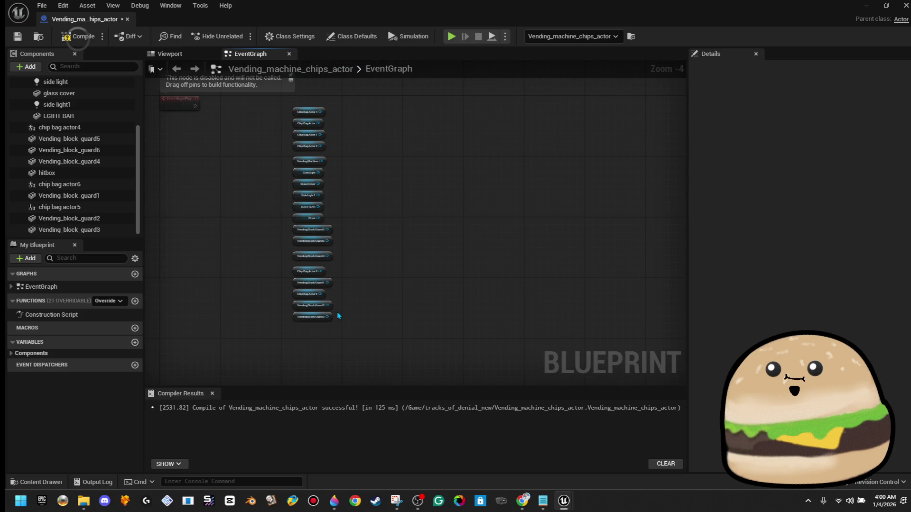
Add a Set Collision Response to Channel node from Vending Block Guard 3.
{"action": "mouse_move", "coordinate": [329, 317]}
{"action": "left_mouse_down"}
{"action": "mouse_move", "coordinate": [366, 202]}
{"action": "mouse_move", "coordinate": [389, 251]}
{"action": "left_mouse_up"}
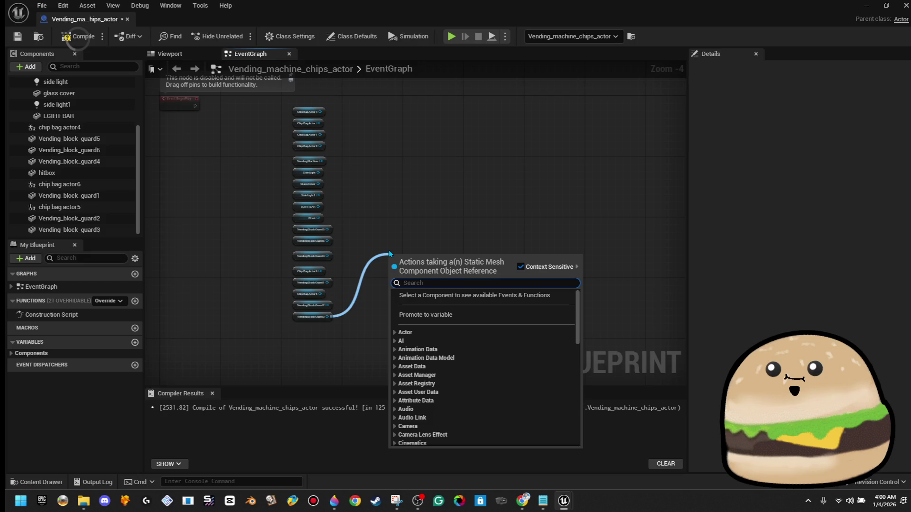
{"action": "type", "text": "set col"}
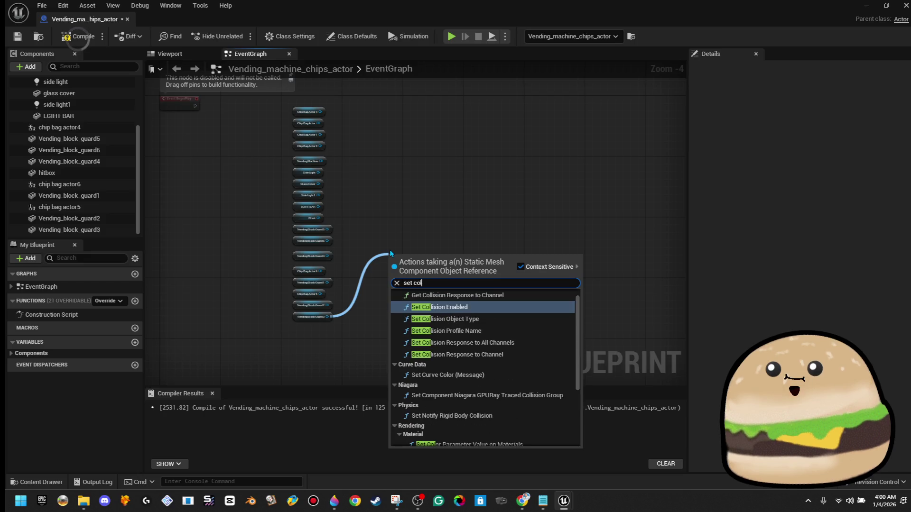
{"action": "type", "text": "l"}
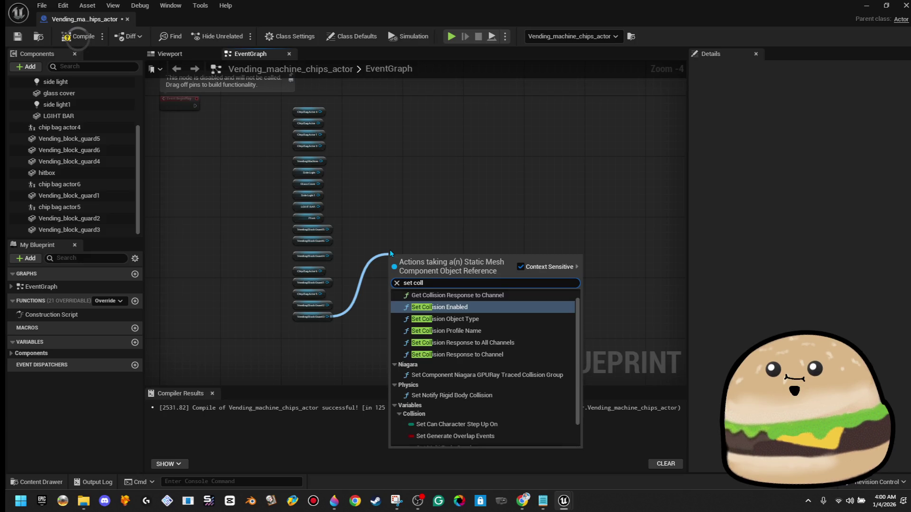
{"action": "type", "text": "ision res"}
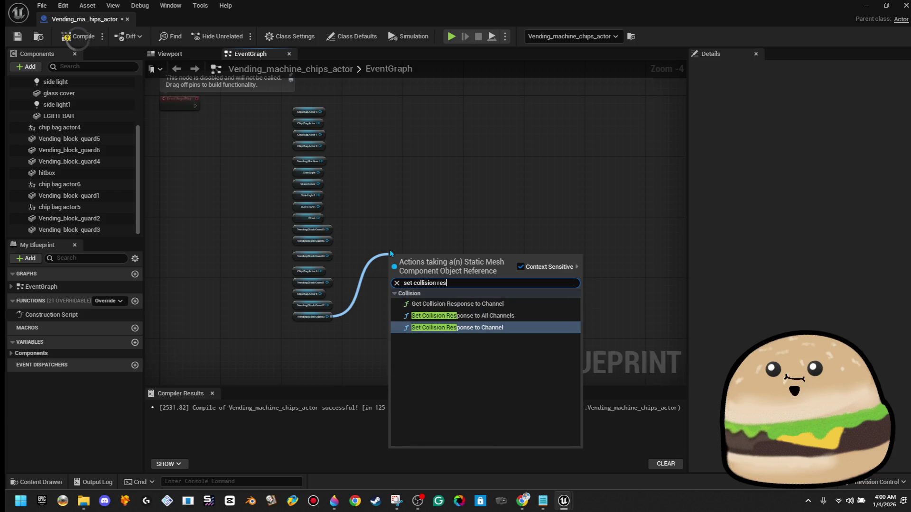
{"action": "key", "text": "Return"}
{"action": "scroll", "coordinate": [396, 259], "scroll_direction": "up", "scroll_amount": 5}
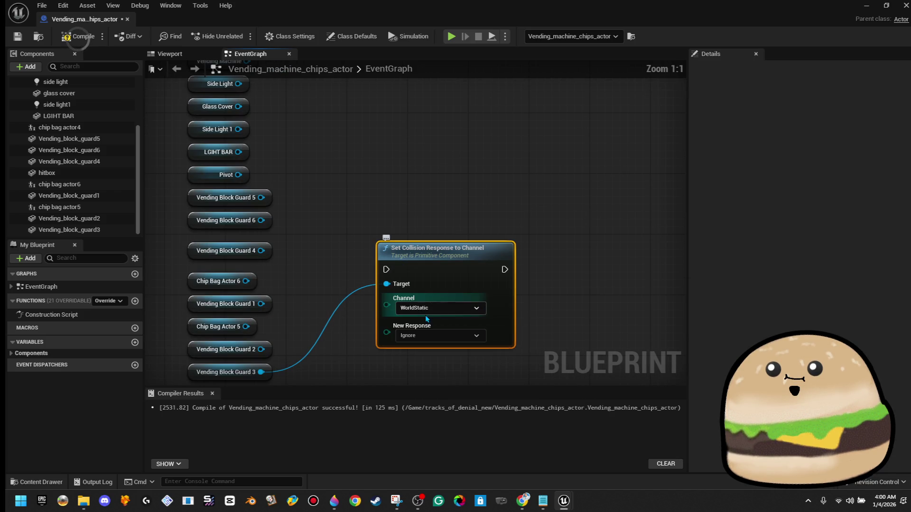
Set the collision node's channel to Camera with response Ignore.
{"action": "left_click", "coordinate": [434, 309]}
{"action": "left_click", "coordinate": [434, 354]}
{"action": "left_click", "coordinate": [441, 336]}
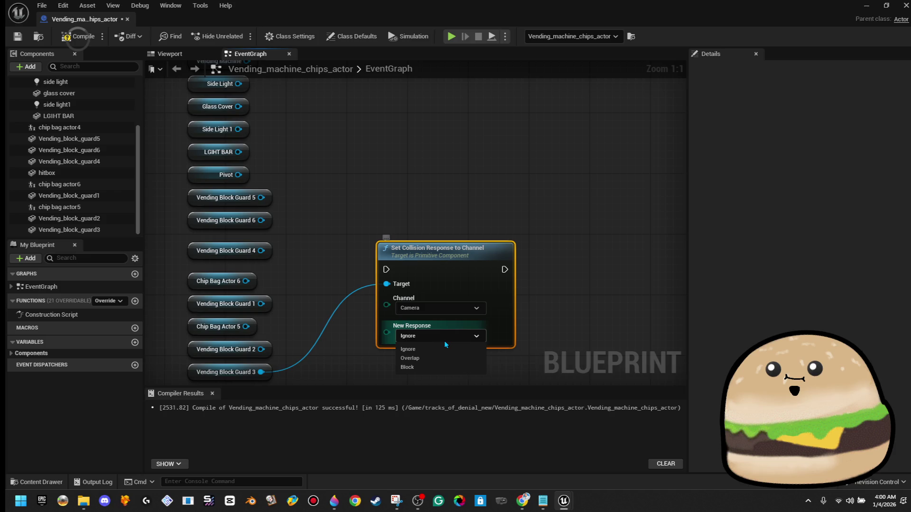
{"action": "left_click", "coordinate": [446, 351]}
Connect Vending Block Guard 1 to the target and delete the Chip Bag Actor getters.
{"action": "mouse_move", "coordinate": [386, 283]}
{"action": "left_mouse_down"}
{"action": "mouse_move", "coordinate": [268, 351]}
{"action": "mouse_move", "coordinate": [249, 327]}
{"action": "left_mouse_up"}
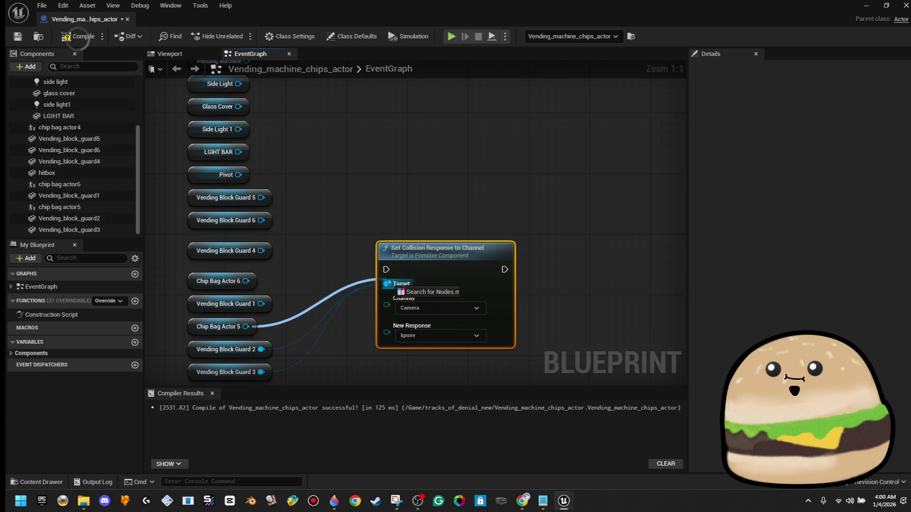
{"action": "left_click_drag", "start_coordinate": [386, 283], "coordinate": [262, 304]}
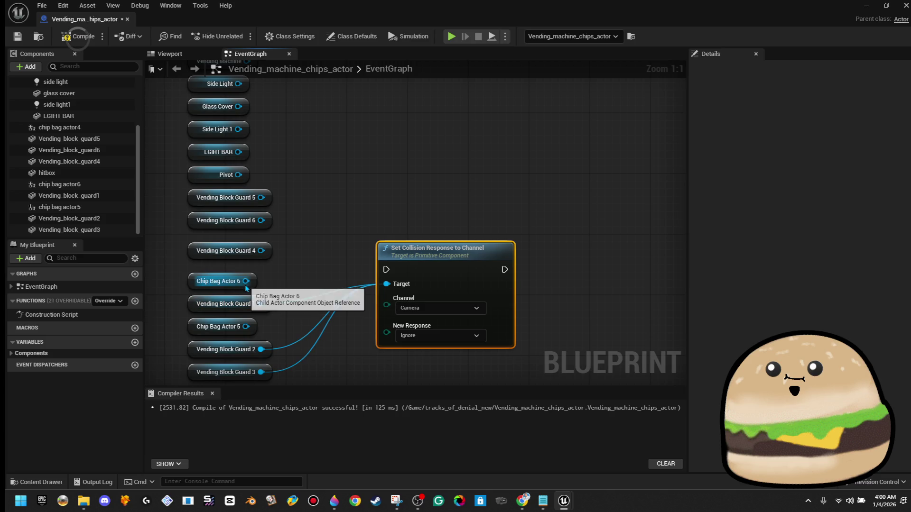
{"action": "mouse_move", "coordinate": [386, 284]}
{"action": "left_mouse_down"}
{"action": "mouse_move", "coordinate": [293, 318]}
{"action": "mouse_move", "coordinate": [249, 299]}
{"action": "left_mouse_up"}
{"action": "left_click", "coordinate": [231, 329]}
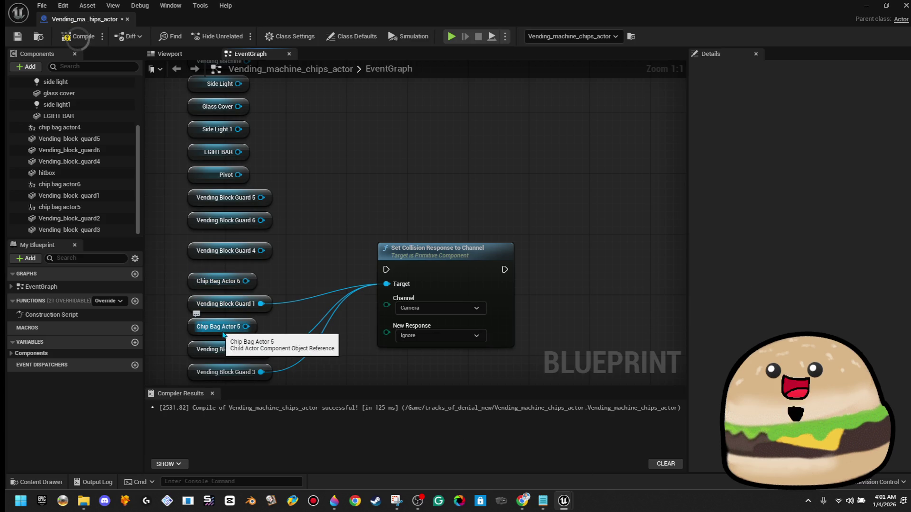
{"action": "left_click", "coordinate": [255, 281]}
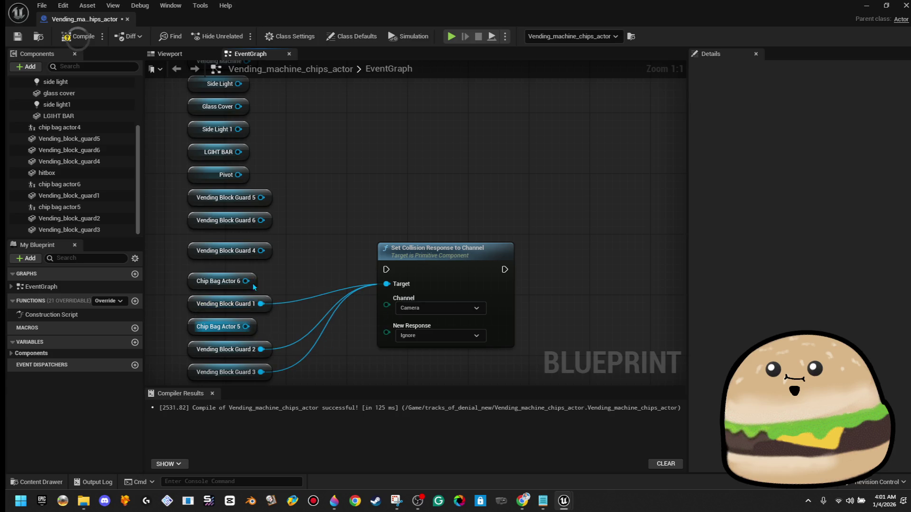
{"action": "key", "text": "Delete"}
{"action": "left_click", "coordinate": [252, 329]}
{"action": "key", "text": "Delete"}
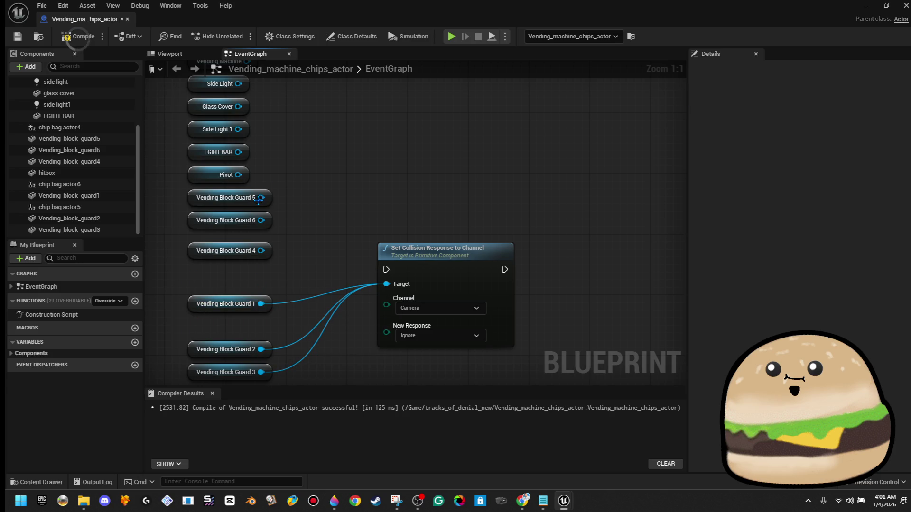
Connect Guard 6, Guard 5, Pivot, Light Bar and Glass Cover; delete both Side Light getters.
{"action": "mouse_move", "coordinate": [294, 202]}
{"action": "left_mouse_down"}
{"action": "mouse_move", "coordinate": [278, 238]}
{"action": "mouse_move", "coordinate": [296, 305]}
{"action": "mouse_move", "coordinate": [284, 218]}
{"action": "left_mouse_up"}
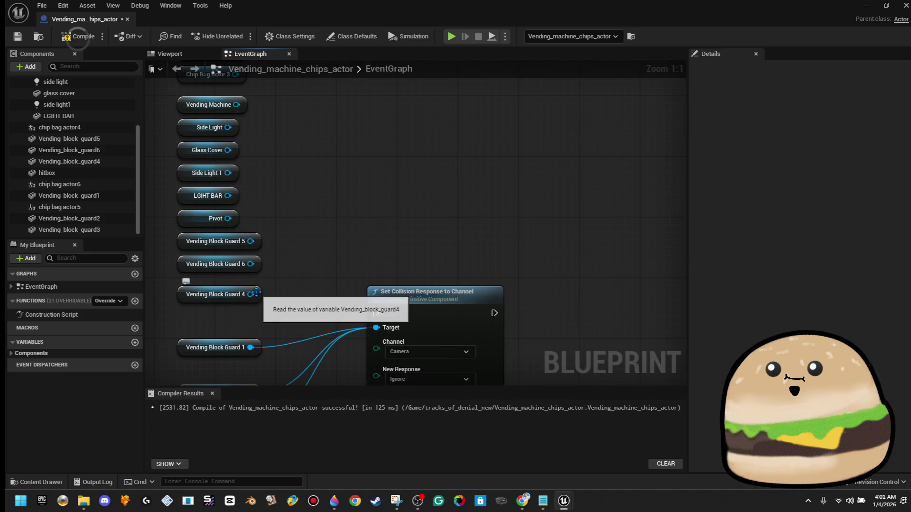
{"action": "mouse_move", "coordinate": [376, 327]}
{"action": "left_mouse_down"}
{"action": "mouse_move", "coordinate": [291, 296]}
{"action": "mouse_move", "coordinate": [247, 264]}
{"action": "mouse_move", "coordinate": [377, 327]}
{"action": "left_mouse_up"}
{"action": "mouse_move", "coordinate": [375, 328]}
{"action": "left_mouse_down"}
{"action": "mouse_move", "coordinate": [251, 247]}
{"action": "mouse_move", "coordinate": [228, 218]}
{"action": "mouse_move", "coordinate": [360, 334]}
{"action": "mouse_move", "coordinate": [376, 327]}
{"action": "mouse_move", "coordinate": [228, 186]}
{"action": "mouse_move", "coordinate": [227, 195]}
{"action": "mouse_move", "coordinate": [240, 142]}
{"action": "left_mouse_up"}
{"action": "left_click", "coordinate": [248, 154]}
{"action": "key", "text": "Delete"}
{"action": "left_click", "coordinate": [235, 132]}
{"action": "key", "text": "Delete"}
{"action": "left_click_drag", "start_coordinate": [228, 150], "coordinate": [375, 328]}
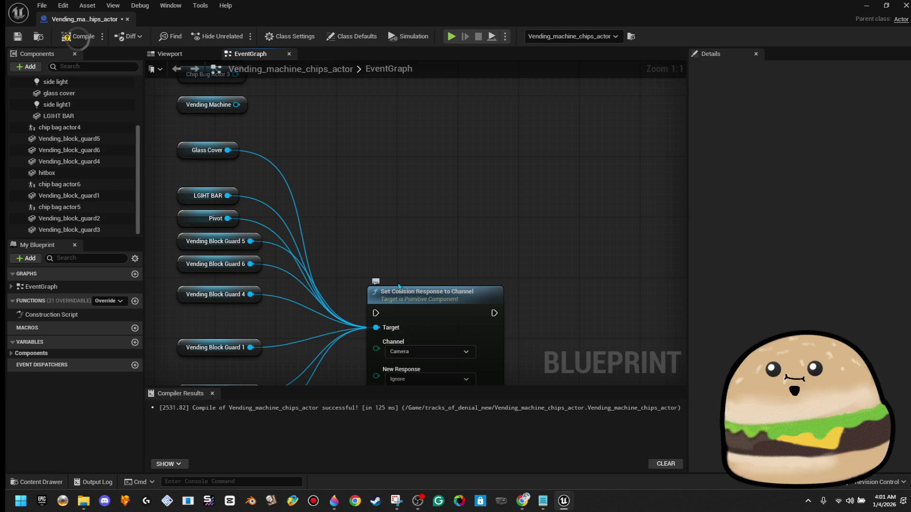
Delete the four remaining chip bag getters and connect Vending Machine to the target.
{"action": "mouse_move", "coordinate": [352, 122]}
{"action": "left_mouse_down"}
{"action": "mouse_move", "coordinate": [302, 275]}
{"action": "mouse_move", "coordinate": [400, 231]}
{"action": "left_mouse_up"}
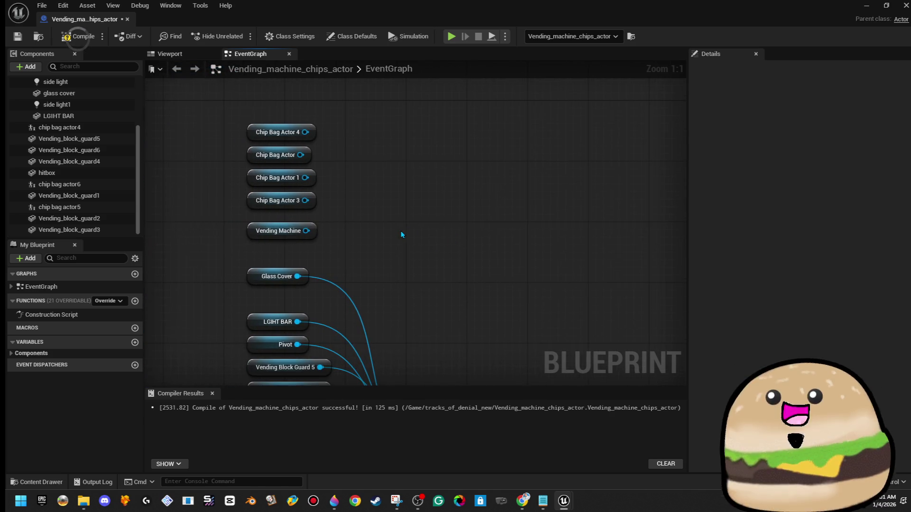
{"action": "mouse_move", "coordinate": [309, 201]}
{"action": "left_mouse_down"}
{"action": "mouse_move", "coordinate": [235, 172]}
{"action": "mouse_move", "coordinate": [227, 119]}
{"action": "left_mouse_up"}
{"action": "key", "text": "Delete"}
{"action": "mouse_move", "coordinate": [336, 262]}
{"action": "left_mouse_down"}
{"action": "mouse_move", "coordinate": [295, 108]}
{"action": "mouse_move", "coordinate": [340, 188]}
{"action": "left_mouse_up"}
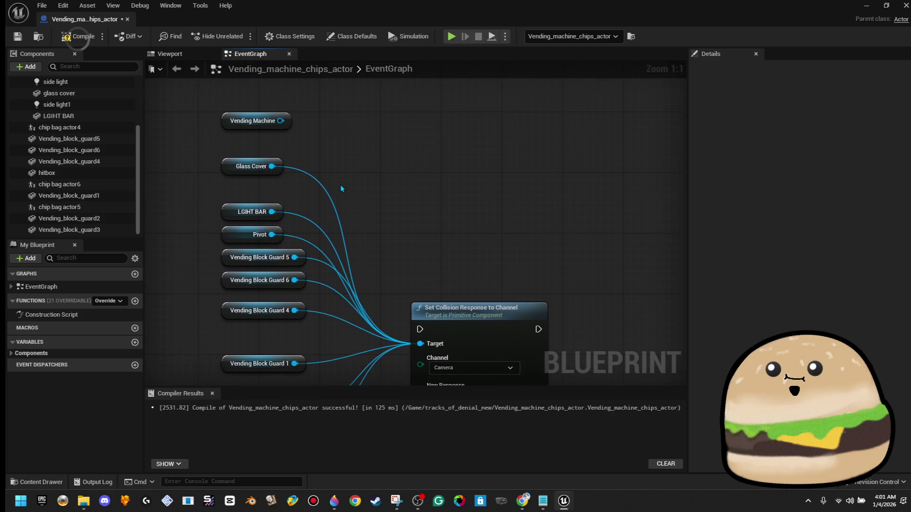
{"action": "left_click_drag", "start_coordinate": [280, 121], "coordinate": [420, 343]}
{"action": "mouse_move", "coordinate": [412, 295]}
{"action": "left_mouse_down"}
{"action": "mouse_move", "coordinate": [450, 172]}
{"action": "mouse_move", "coordinate": [439, 262]}
{"action": "left_mouse_up"}
Rearrange the Vending Machine, Glass Cover and Guard 1–3 getters into a compact column.
{"action": "scroll", "coordinate": [440, 175], "scroll_direction": "down", "scroll_amount": 1}
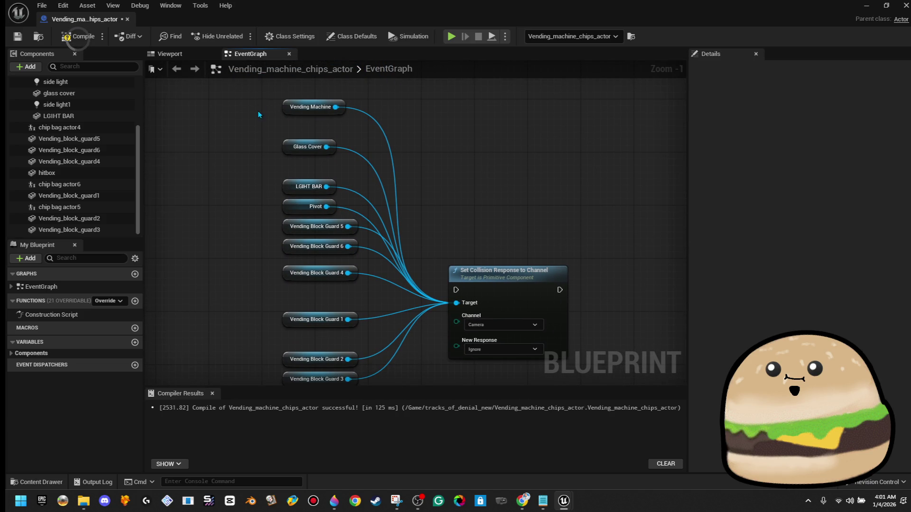
{"action": "left_click_drag", "start_coordinate": [299, 163], "coordinate": [308, 164]}
{"action": "mouse_move", "coordinate": [247, 107]}
{"action": "left_mouse_down"}
{"action": "mouse_move", "coordinate": [296, 144]}
{"action": "mouse_move", "coordinate": [291, 151]}
{"action": "mouse_move", "coordinate": [308, 147]}
{"action": "left_mouse_up"}
{"action": "left_click", "coordinate": [254, 237]}
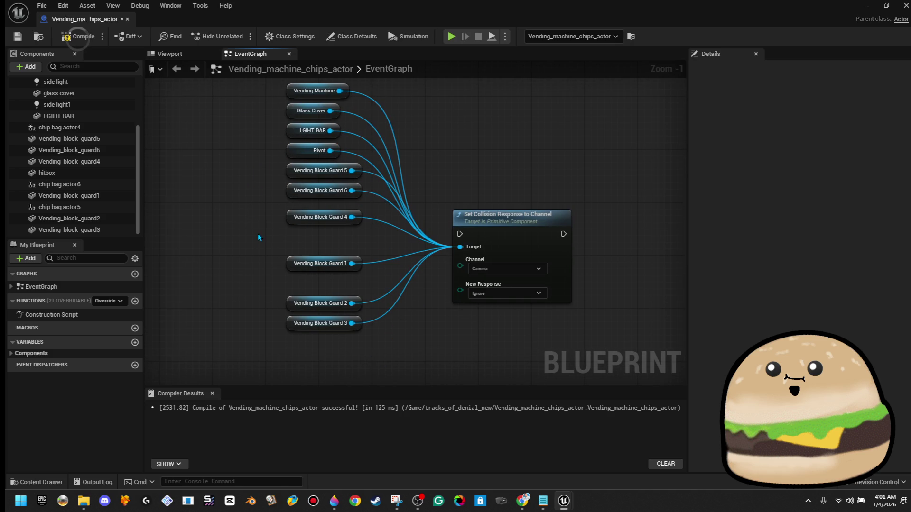
{"action": "left_click_drag", "start_coordinate": [262, 243], "coordinate": [325, 355]}
{"action": "left_click_drag", "start_coordinate": [323, 323], "coordinate": [323, 296]}
{"action": "left_click_drag", "start_coordinate": [254, 237], "coordinate": [348, 356]}
{"action": "left_click_drag", "start_coordinate": [200, 346], "coordinate": [341, 270]}
{"action": "left_click", "coordinate": [172, 325]}
{"action": "scroll", "coordinate": [296, 294], "scroll_direction": "down", "scroll_amount": 2}
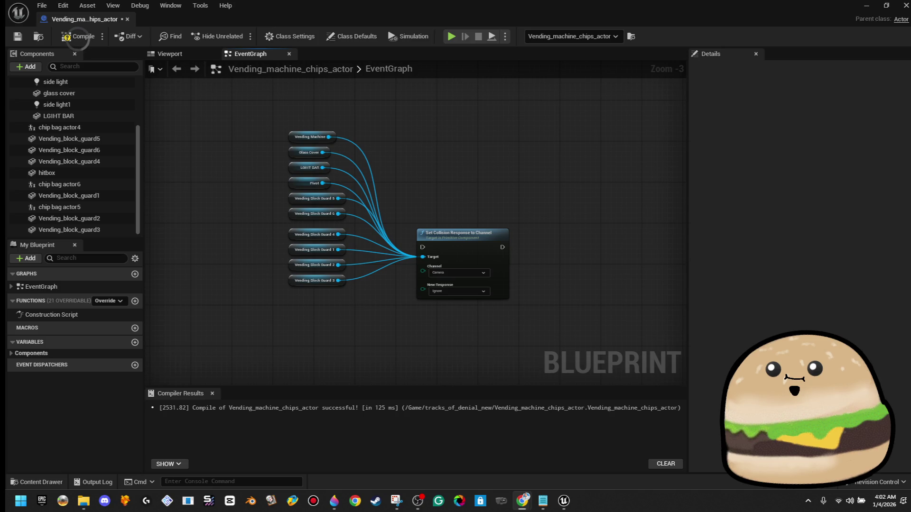
{"action": "scroll", "coordinate": [394, 271], "scroll_direction": "down", "scroll_amount": 1}
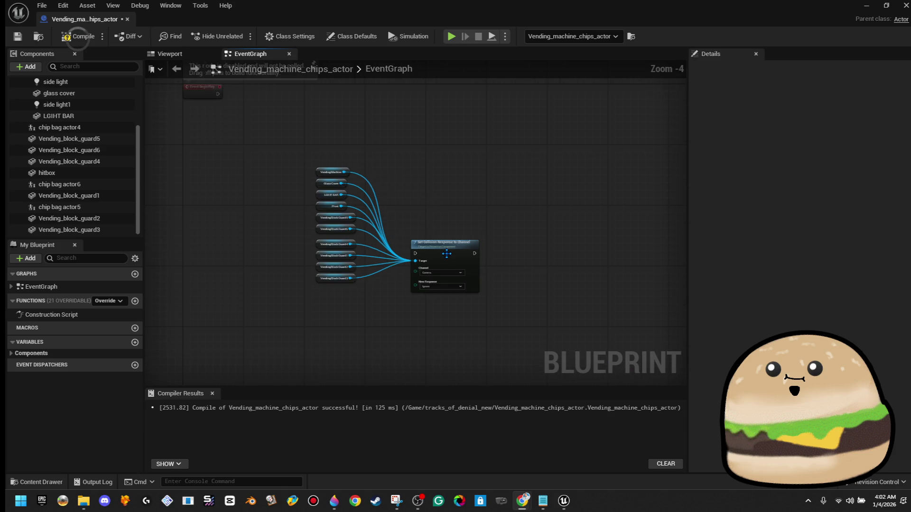
Place Set Collision Response beside Event BeginPlay and wire BeginPlay into it.
{"action": "mouse_move", "coordinate": [445, 256]}
{"action": "left_mouse_down"}
{"action": "mouse_move", "coordinate": [406, 309]}
{"action": "mouse_move", "coordinate": [445, 315]}
{"action": "mouse_move", "coordinate": [445, 125]}
{"action": "mouse_move", "coordinate": [413, 109]}
{"action": "mouse_move", "coordinate": [426, 109]}
{"action": "left_mouse_up"}
{"action": "mouse_move", "coordinate": [485, 111]}
{"action": "left_mouse_down"}
{"action": "mouse_move", "coordinate": [471, 219]}
{"action": "mouse_move", "coordinate": [483, 209]}
{"action": "left_mouse_up"}
{"action": "mouse_move", "coordinate": [216, 186]}
{"action": "left_mouse_down"}
{"action": "mouse_move", "coordinate": [234, 197]}
{"action": "mouse_move", "coordinate": [436, 202]}
{"action": "left_mouse_up"}
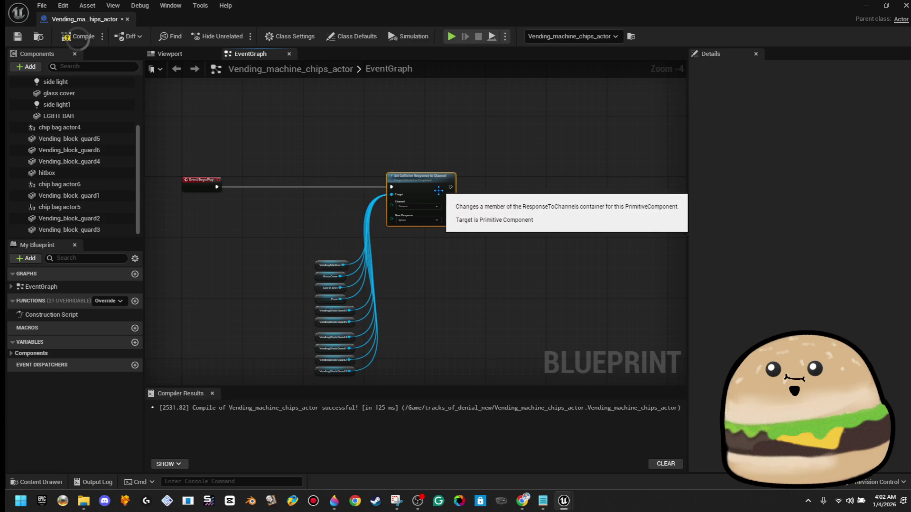
Add Side Light and Side Light 1 getters and create a Set Hidden in Game node.
{"action": "scroll", "coordinate": [73, 173], "scroll_direction": "up", "scroll_amount": 3}
{"action": "left_click", "coordinate": [90, 144]}
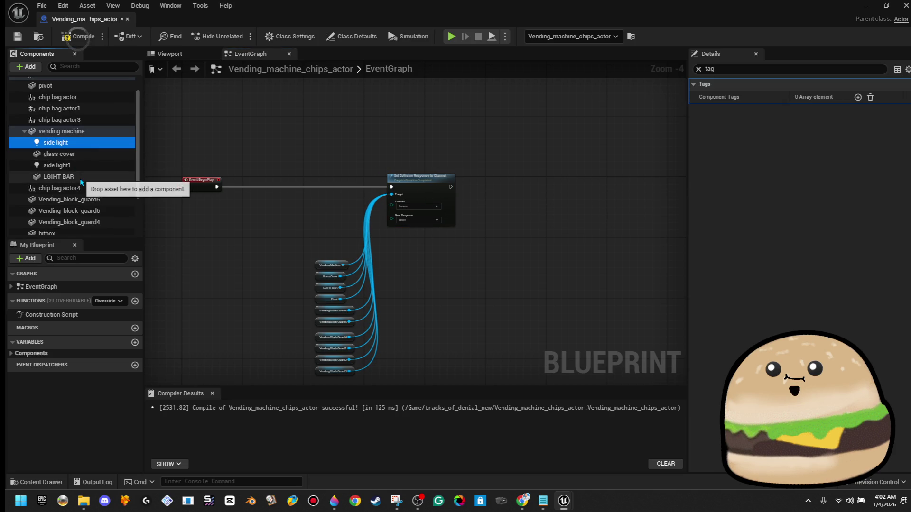
{"action": "left_click", "coordinate": [86, 167], "text": "shift"}
{"action": "left_click", "coordinate": [88, 167]}
{"action": "left_click", "coordinate": [98, 144], "text": "ctrl"}
{"action": "mouse_move", "coordinate": [97, 144]}
{"action": "left_mouse_down"}
{"action": "mouse_move", "coordinate": [491, 185]}
{"action": "mouse_move", "coordinate": [544, 180]}
{"action": "left_mouse_up"}
{"action": "type", "text": "hidden"}
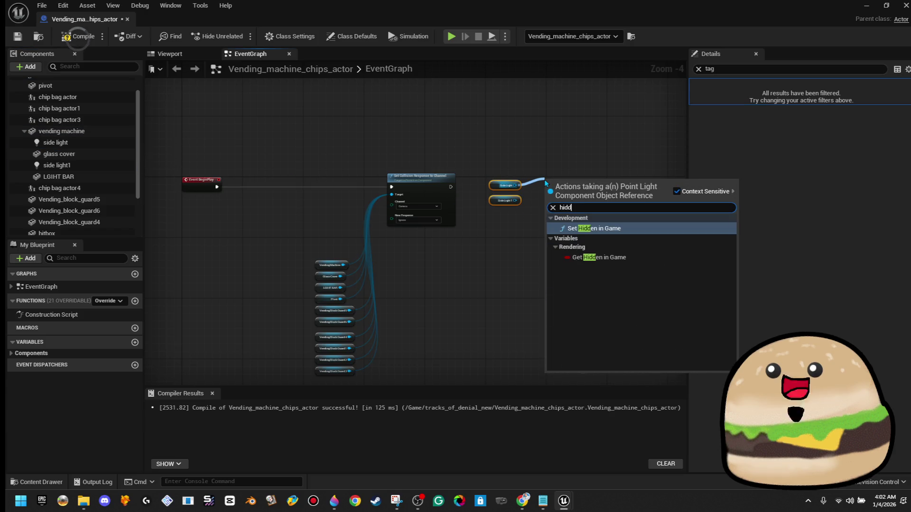
{"action": "key", "text": "Return"}
Check New Hidden, connect Side Light 1, and chain Set Hidden in Game after the collision node.
{"action": "scroll", "coordinate": [636, 168], "scroll_direction": "up", "scroll_amount": 4}
{"action": "left_click", "coordinate": [491, 252]}
{"action": "left_click_drag", "start_coordinate": [448, 236], "coordinate": [388, 248]}
{"action": "left_click_drag", "start_coordinate": [349, 181], "coordinate": [386, 257]}
{"action": "left_click_drag", "start_coordinate": [347, 209], "coordinate": [453, 301]}
{"action": "left_click_drag", "start_coordinate": [448, 221], "coordinate": [255, 215]}
{"action": "mouse_move", "coordinate": [397, 163]}
{"action": "left_mouse_down"}
{"action": "mouse_move", "coordinate": [579, 372]}
{"action": "mouse_move", "coordinate": [486, 170]}
{"action": "mouse_move", "coordinate": [388, 127]}
{"action": "left_mouse_up"}
{"action": "key", "text": "q"}
{"action": "left_click", "coordinate": [332, 110]}
Compile, then add a Point Light under side light and move it onto the keypad screen.
{"action": "left_click", "coordinate": [83, 35]}
{"action": "left_click", "coordinate": [170, 54]}
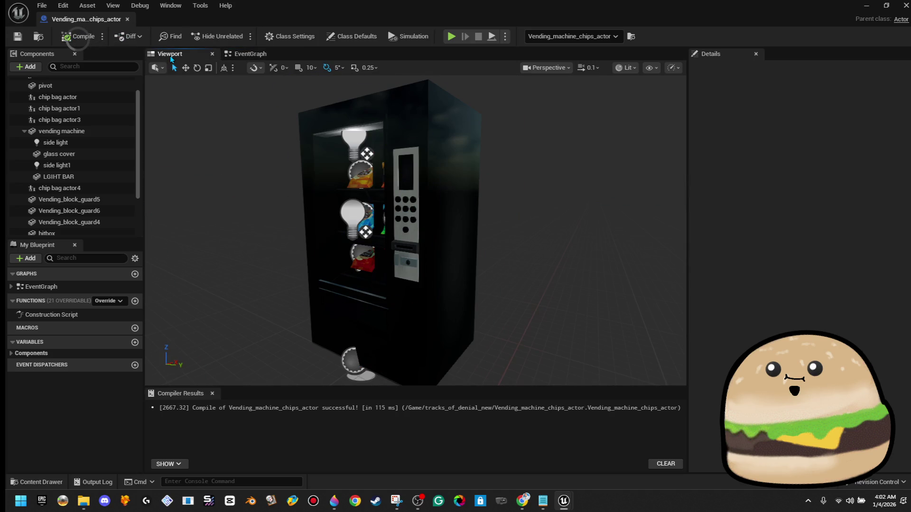
{"action": "scroll", "coordinate": [367, 141], "scroll_direction": "up", "scroll_amount": 10}
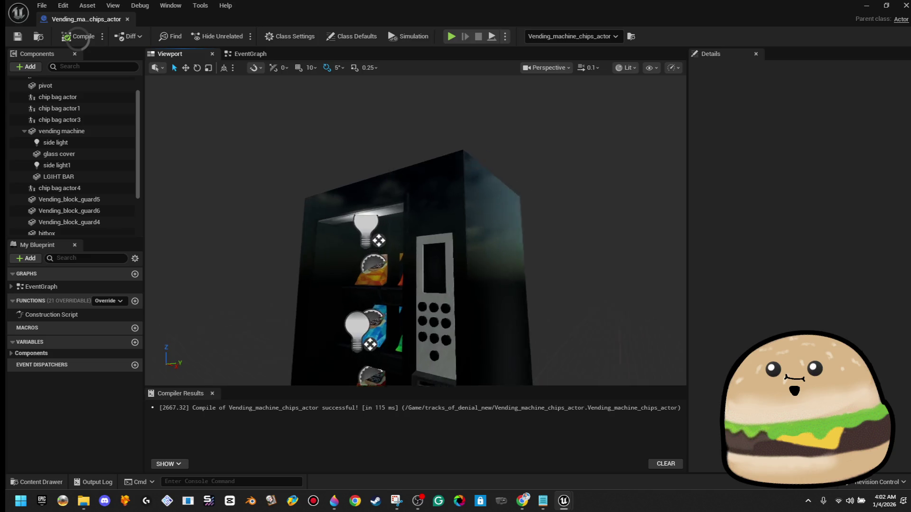
{"action": "scroll", "coordinate": [415, 230], "scroll_direction": "down", "scroll_amount": 1}
{"action": "left_click_drag", "start_coordinate": [415, 230], "coordinate": [237, 199]}
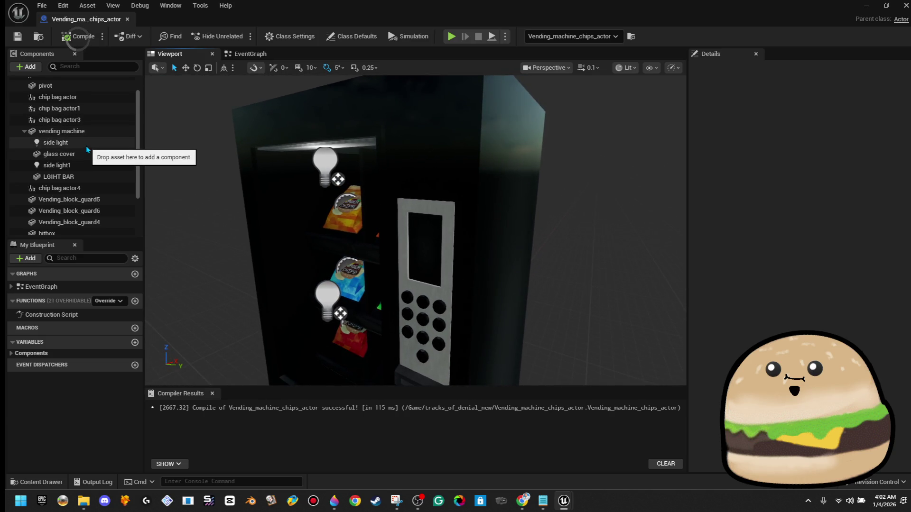
{"action": "right_click", "coordinate": [87, 150]}
{"action": "left_click", "coordinate": [33, 70]}
{"action": "left_click", "coordinate": [28, 70]}
{"action": "type", "text": "light"}
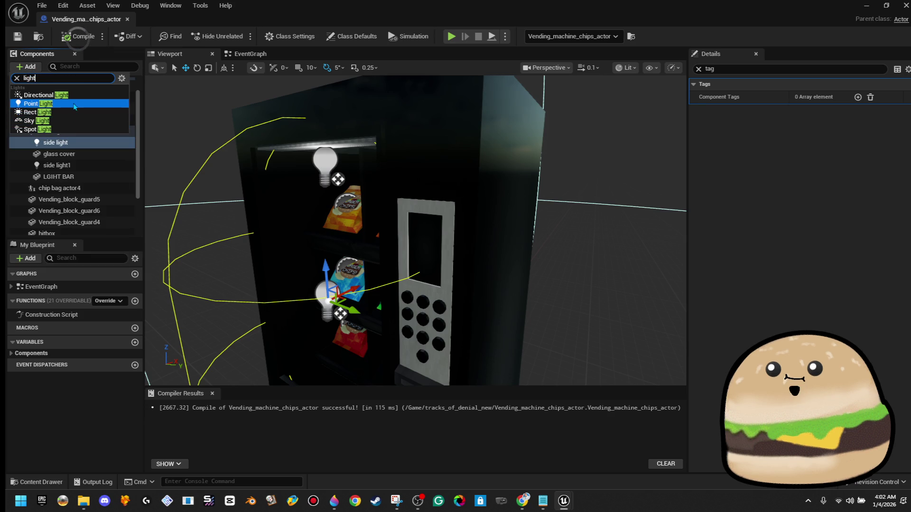
{"action": "left_click", "coordinate": [74, 107]}
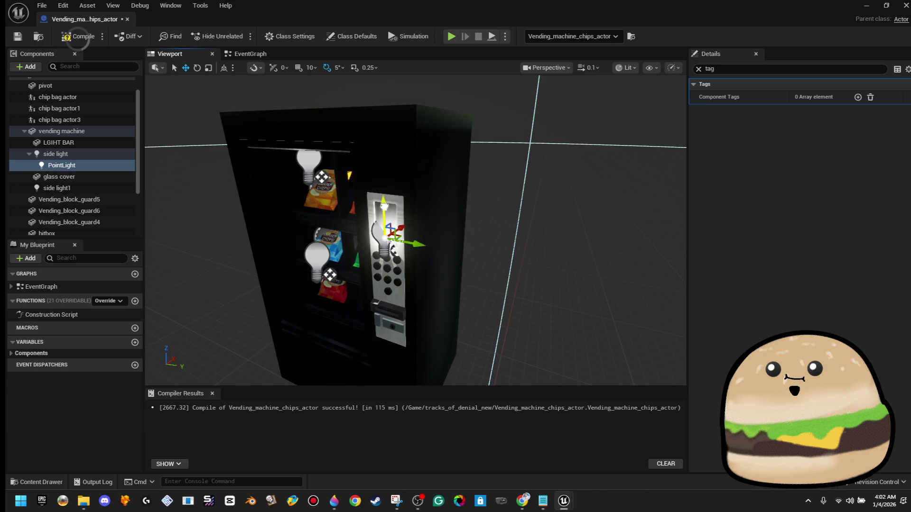
{"action": "key", "text": "f"}
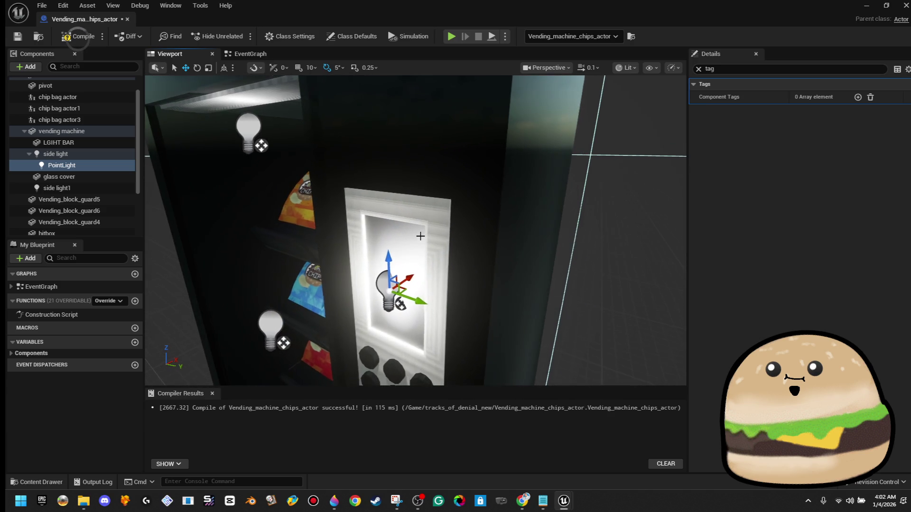
{"action": "left_click_drag", "start_coordinate": [412, 275], "coordinate": [405, 280]}
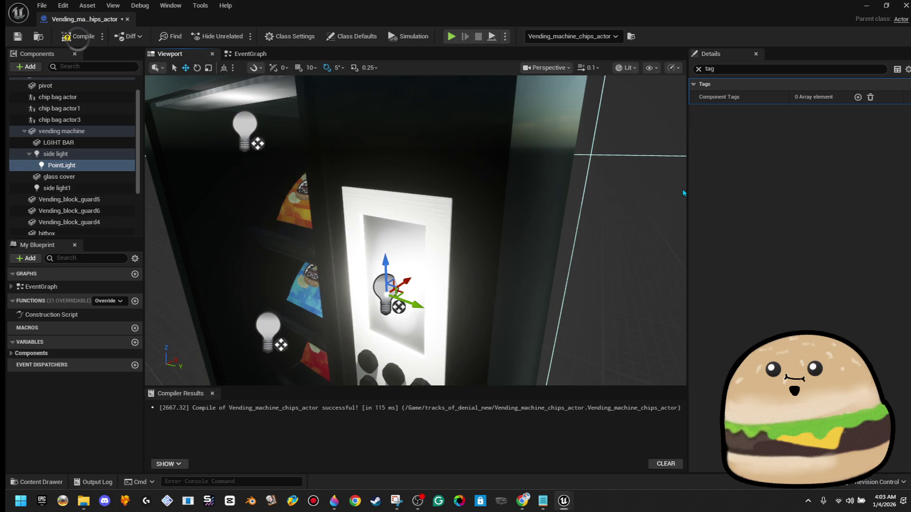
Set the point light's intensity to 100 and adjust its attenuation and source radius.
{"action": "left_click", "coordinate": [698, 69]}
{"action": "left_click", "coordinate": [814, 249]}
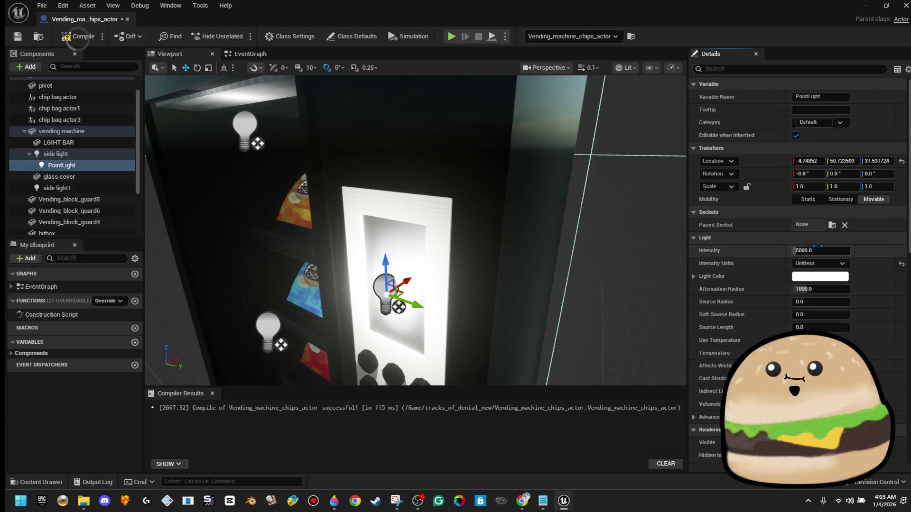
{"action": "type", "text": "50"}
{"action": "key", "text": "Return"}
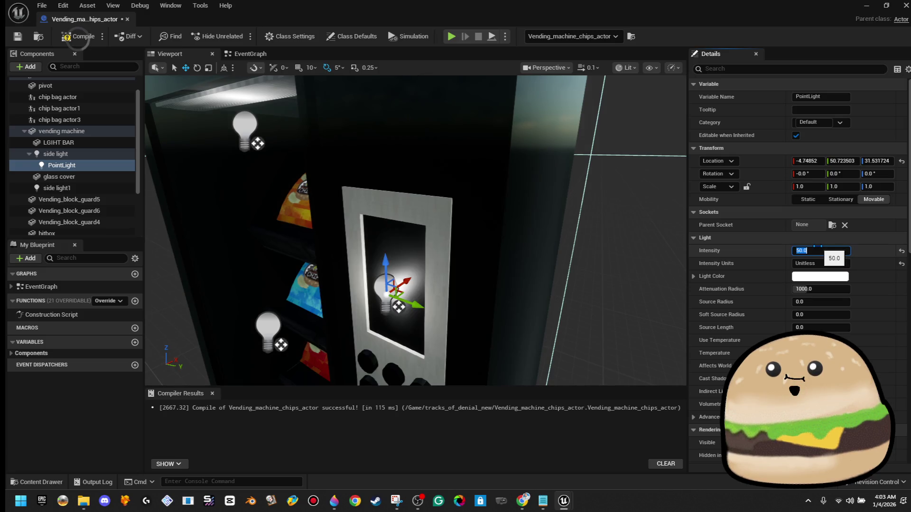
{"action": "type", "text": "00"}
{"action": "key", "text": "Return"}
{"action": "key", "text": "Tab"}
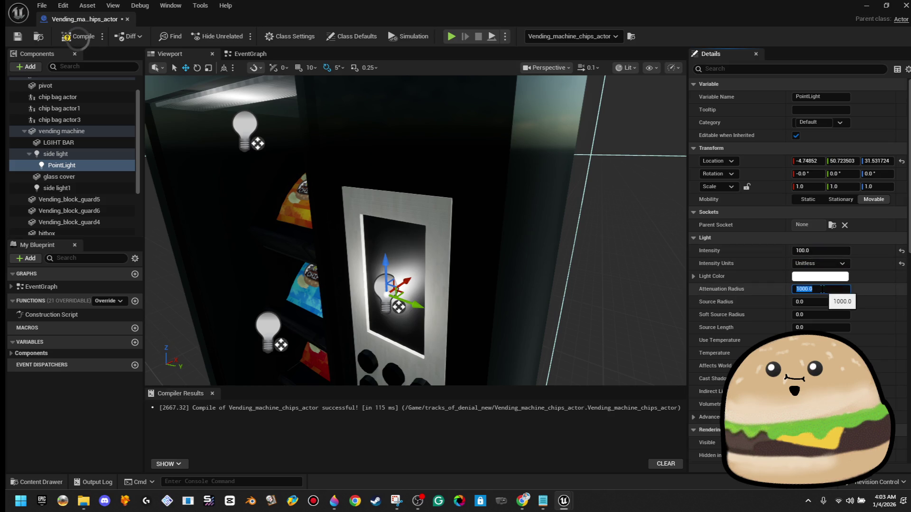
{"action": "type", "text": "100"}
{"action": "key", "text": "Return"}
{"action": "key", "text": "Return"}
{"action": "type", "text": "25"}
{"action": "key", "text": "Return"}
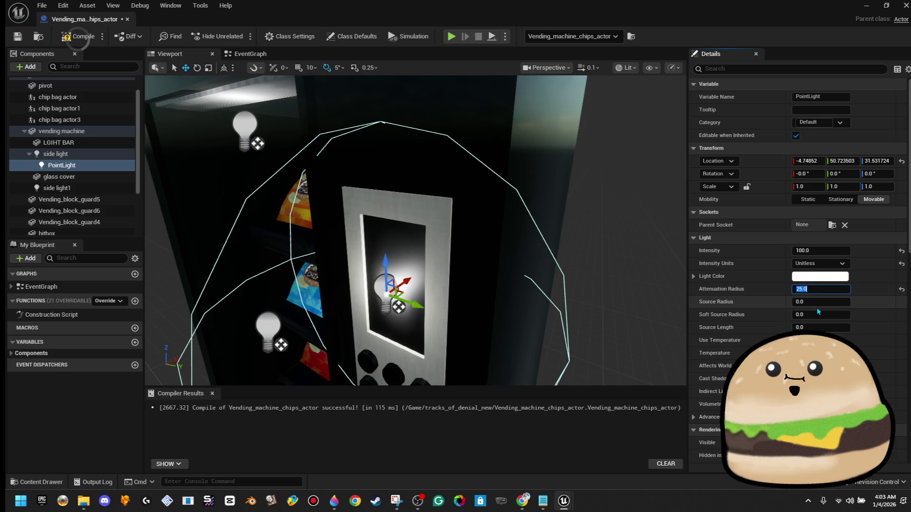
{"action": "key", "text": "Escape"}
{"action": "type", "text": "50"}
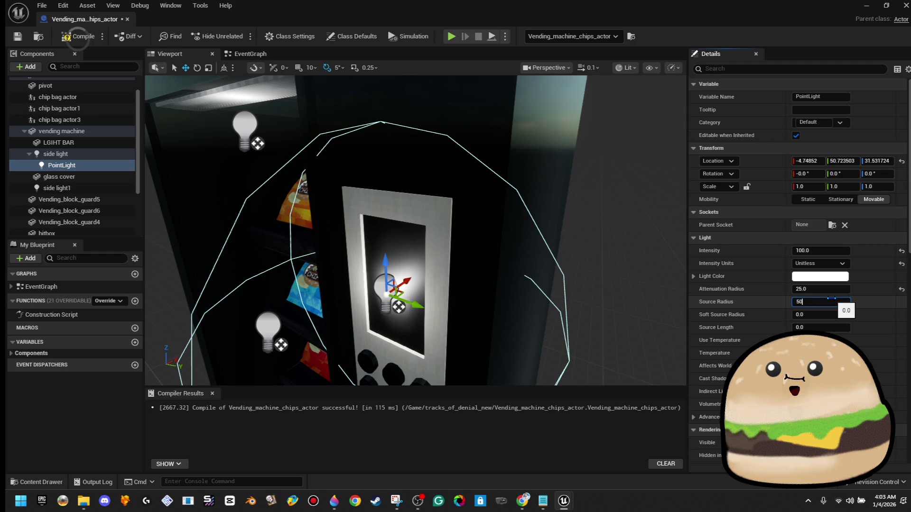
{"action": "key", "text": "Return"}
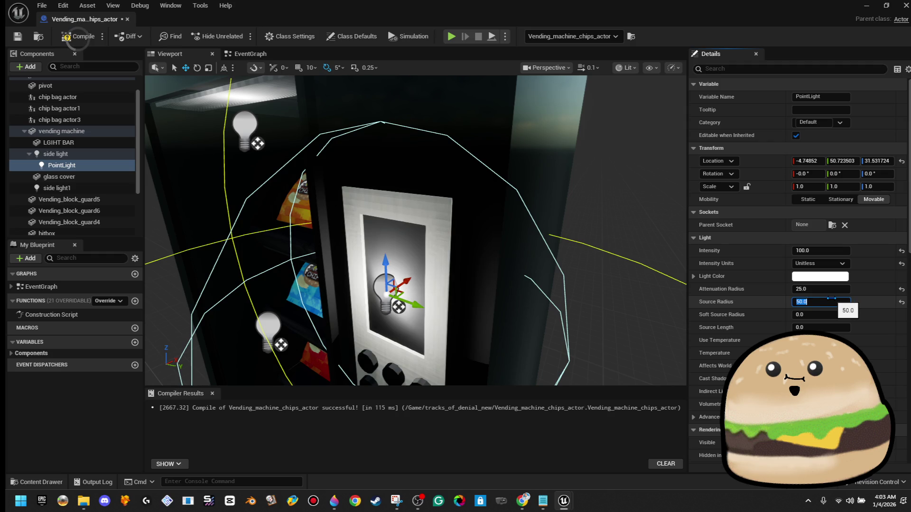
Tint the point light's colour light blue.
{"action": "left_click", "coordinate": [845, 277]}
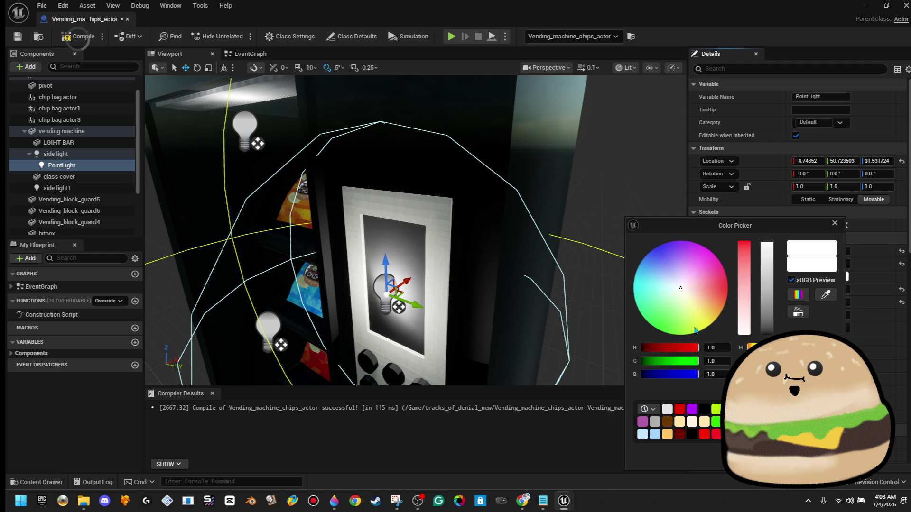
{"action": "left_click_drag", "start_coordinate": [671, 288], "coordinate": [649, 273]}
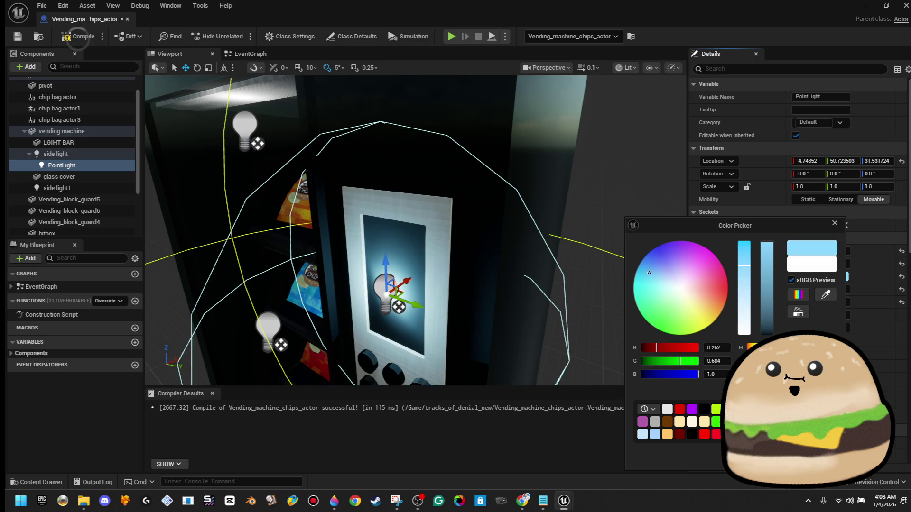
{"action": "mouse_move", "coordinate": [474, 285]}
{"action": "left_mouse_down"}
{"action": "mouse_move", "coordinate": [408, 252]}
{"action": "mouse_move", "coordinate": [439, 244]}
{"action": "left_mouse_up"}
{"action": "key", "text": "f"}
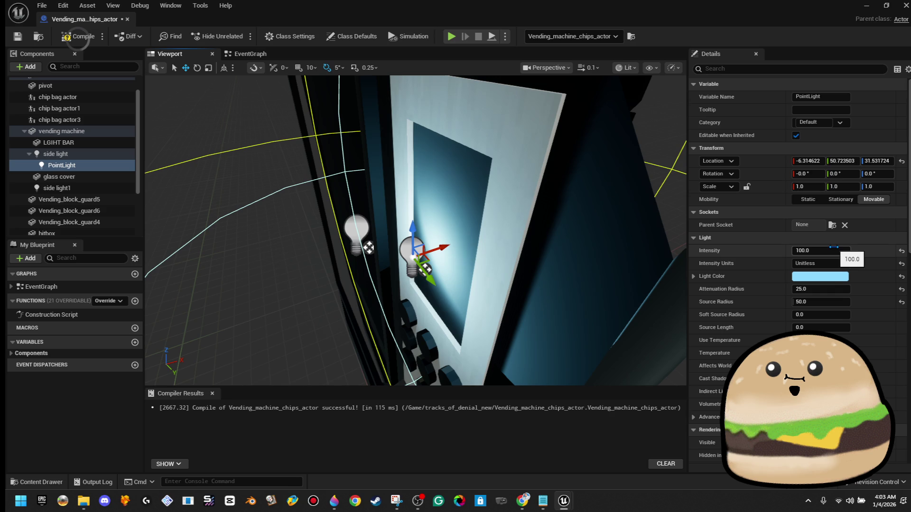
Set attenuation radius and source radius to 15, nudge the light right, and compile.
{"action": "left_click", "coordinate": [830, 287]}
{"action": "type", "text": "1"}
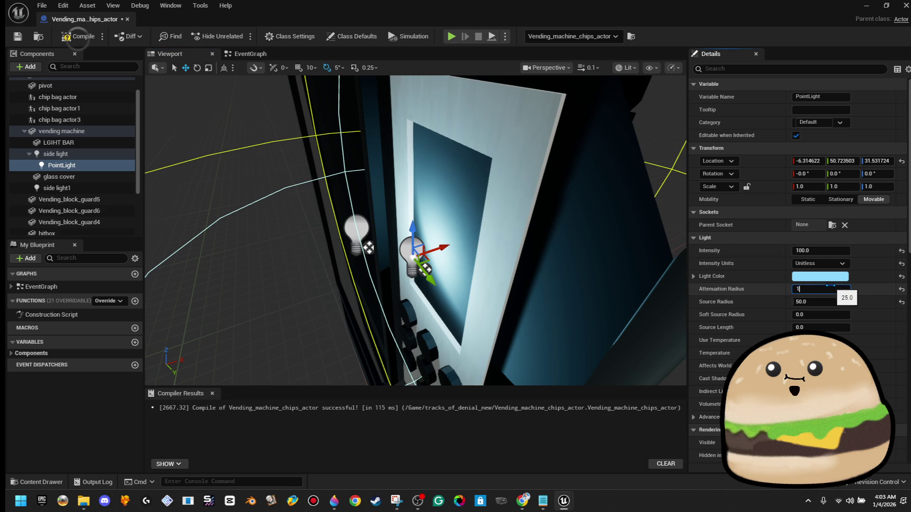
{"action": "type", "text": "5"}
{"action": "key", "text": "Return"}
{"action": "mouse_move", "coordinate": [405, 244]}
{"action": "left_mouse_down"}
{"action": "mouse_move", "coordinate": [322, 246]}
{"action": "mouse_move", "coordinate": [405, 244]}
{"action": "left_mouse_up"}
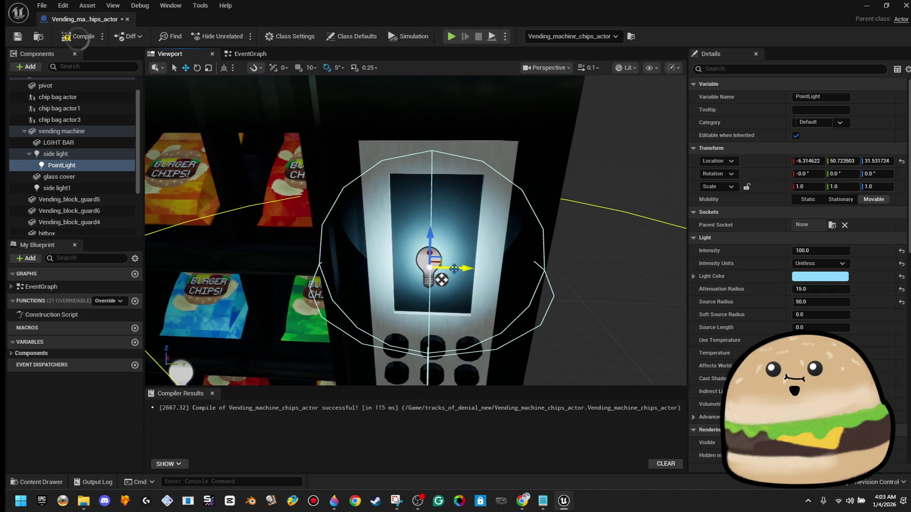
{"action": "mouse_move", "coordinate": [460, 266]}
{"action": "left_mouse_down"}
{"action": "mouse_move", "coordinate": [472, 266]}
{"action": "mouse_move", "coordinate": [329, 267]}
{"action": "mouse_move", "coordinate": [319, 258]}
{"action": "mouse_move", "coordinate": [343, 223]}
{"action": "mouse_move", "coordinate": [156, 155]}
{"action": "mouse_move", "coordinate": [190, 167]}
{"action": "left_mouse_up"}
{"action": "left_click_drag", "start_coordinate": [375, 218], "coordinate": [373, 261]}
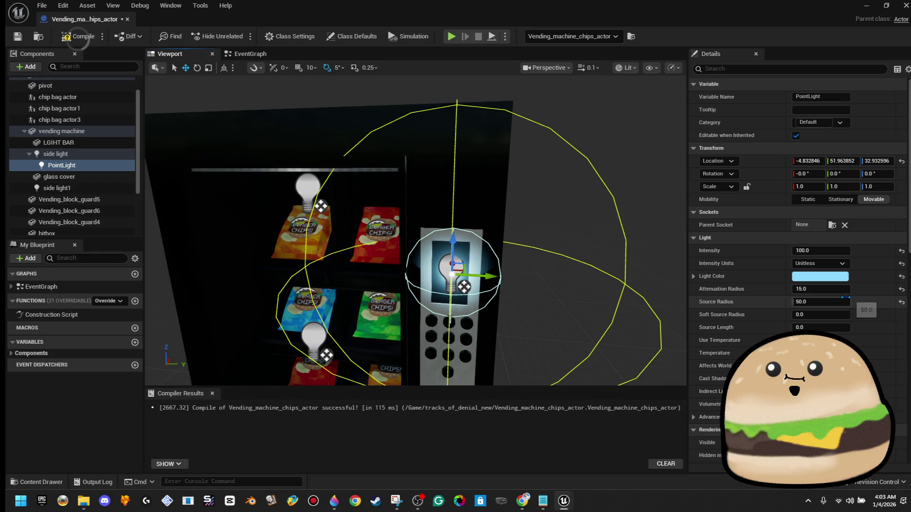
{"action": "type", "text": "15"}
{"action": "key", "text": "Return"}
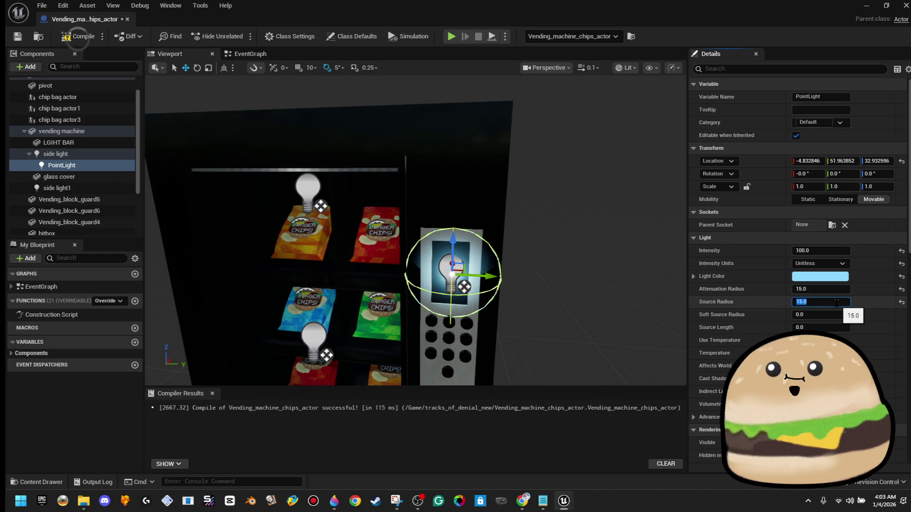
{"action": "left_click", "coordinate": [73, 37]}
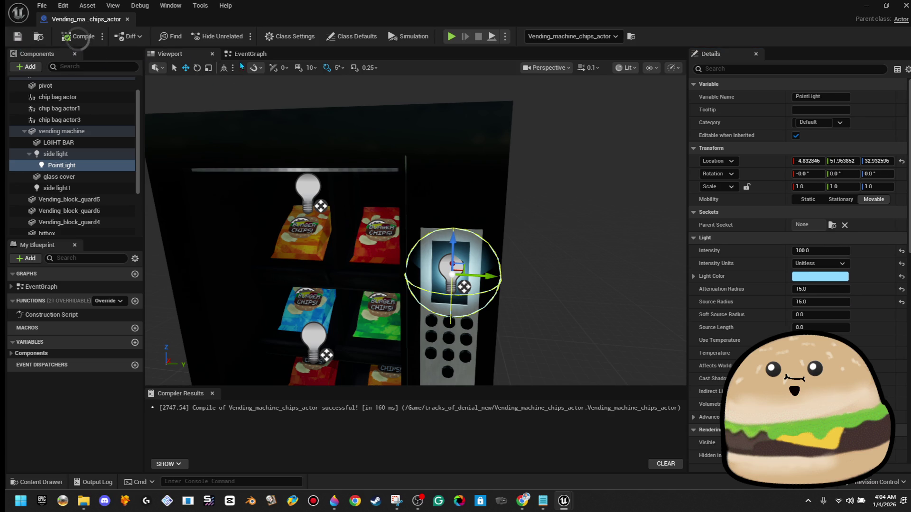
Rename the PointLight component to 'BLUE light'.
{"action": "left_click", "coordinate": [244, 54]}
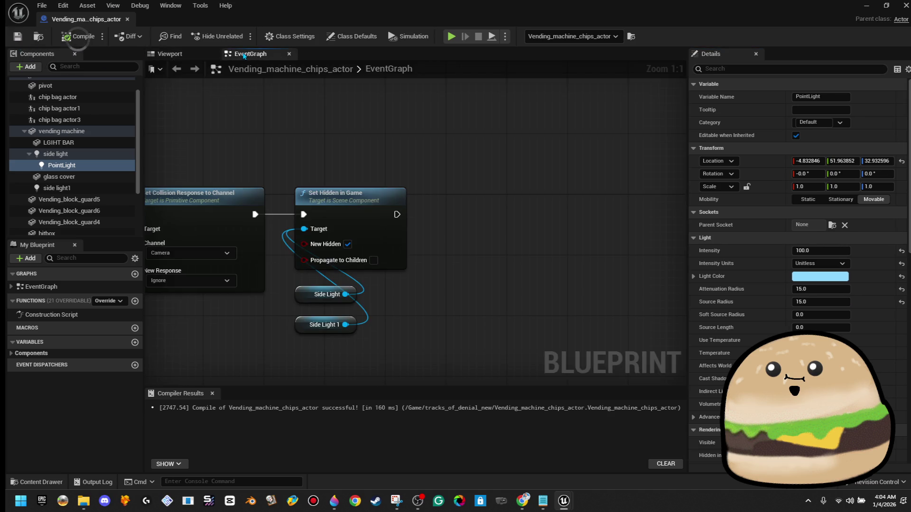
{"action": "right_click", "coordinate": [85, 168]}
{"action": "left_click", "coordinate": [142, 285]}
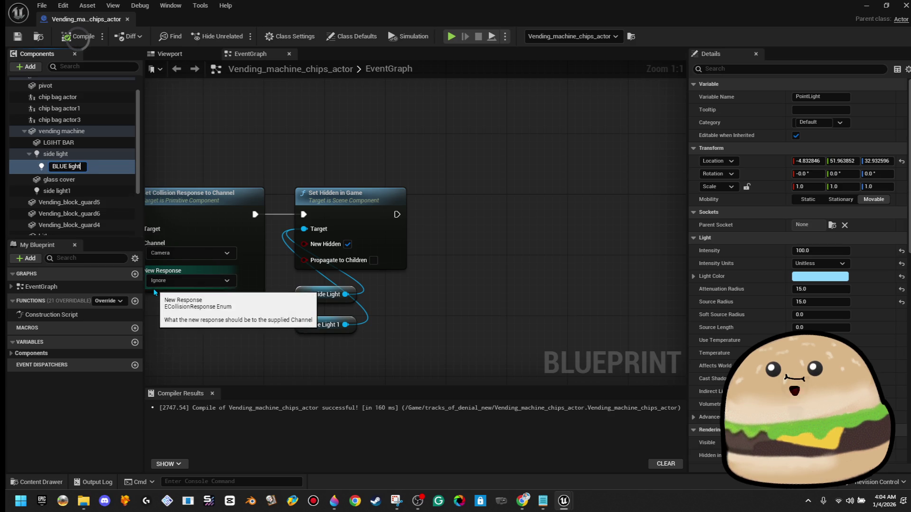
{"action": "key", "text": "Return"}
{"action": "scroll", "coordinate": [306, 267], "scroll_direction": "down", "scroll_amount": 5}
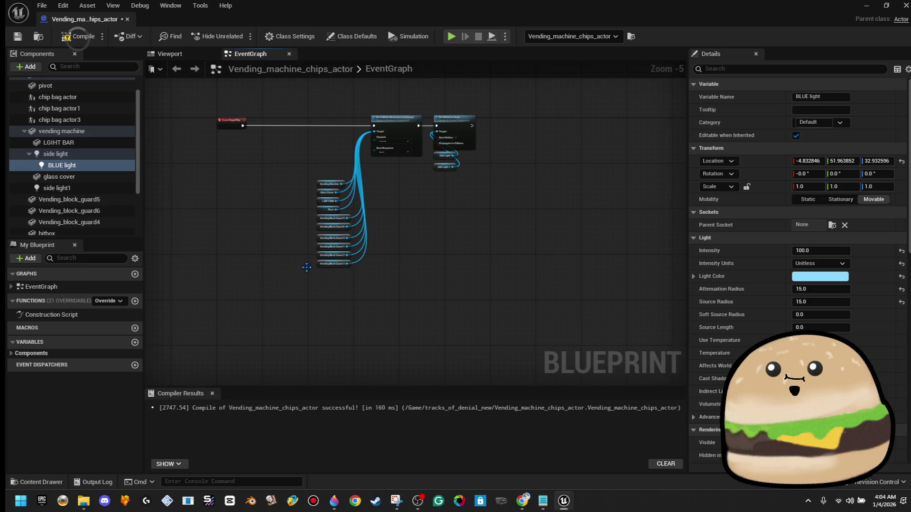
Add Interact W Line Trace to the implemented interfaces in Class Settings.
{"action": "left_click", "coordinate": [290, 36]}
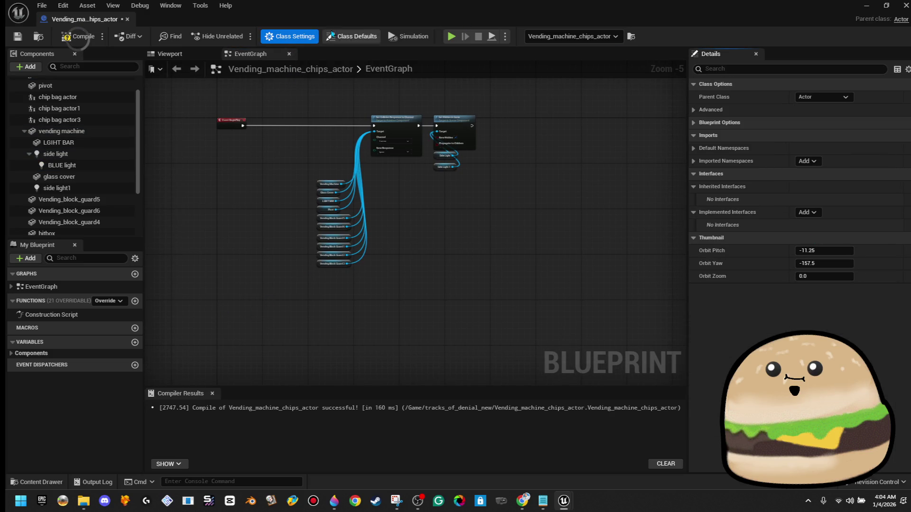
{"action": "left_click", "coordinate": [812, 212]}
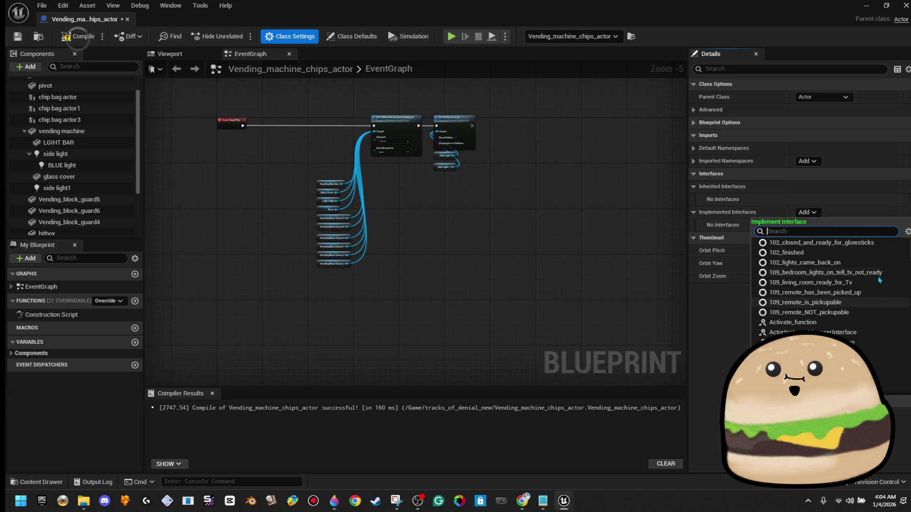
{"action": "type", "text": "w"}
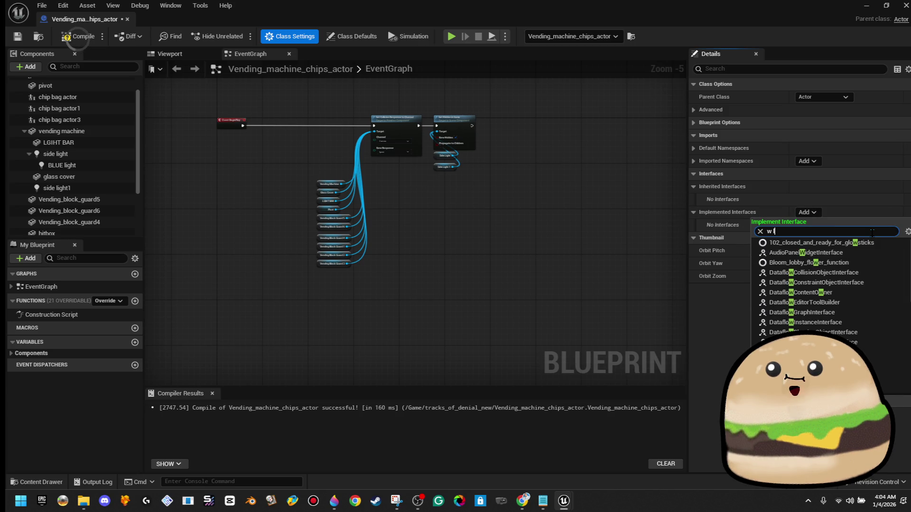
{"action": "key", "text": "BackSpace"}
{"action": "key", "text": "BackSpace"}
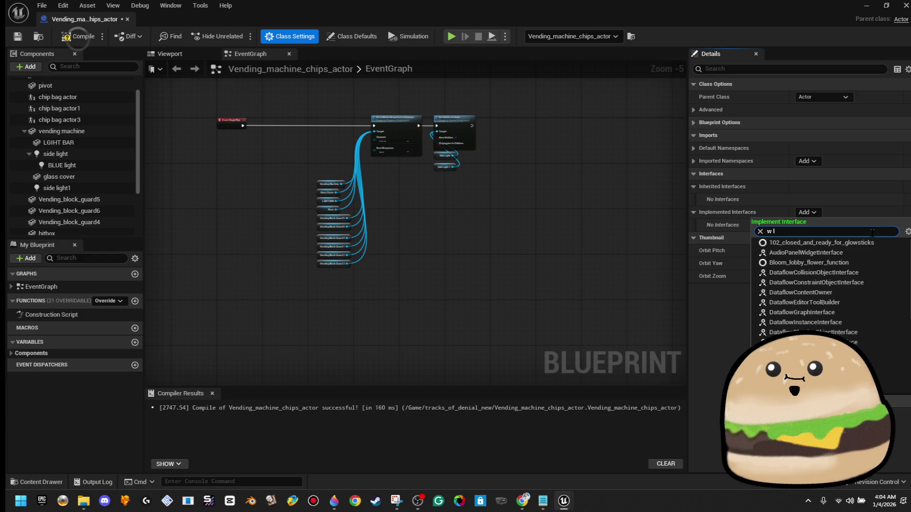
{"action": "left_click", "coordinate": [860, 245]}
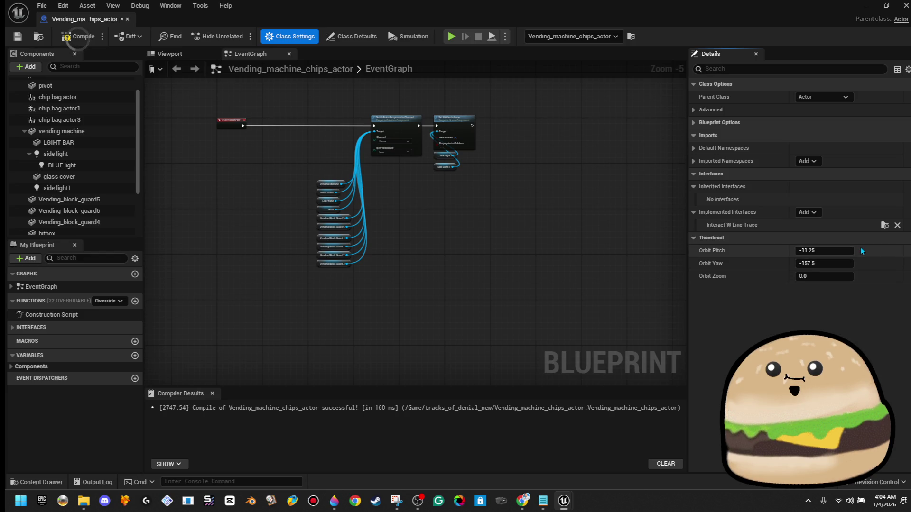
Place the interact_w_line_trace interface event in the EventGraph.
{"action": "left_click", "coordinate": [19, 327]}
{"action": "left_click", "coordinate": [49, 341]}
{"action": "double_click", "coordinate": [49, 341]}
{"action": "mouse_move", "coordinate": [480, 215]}
{"action": "left_mouse_down"}
{"action": "mouse_move", "coordinate": [437, 229]}
{"action": "mouse_move", "coordinate": [296, 237]}
{"action": "left_mouse_up"}
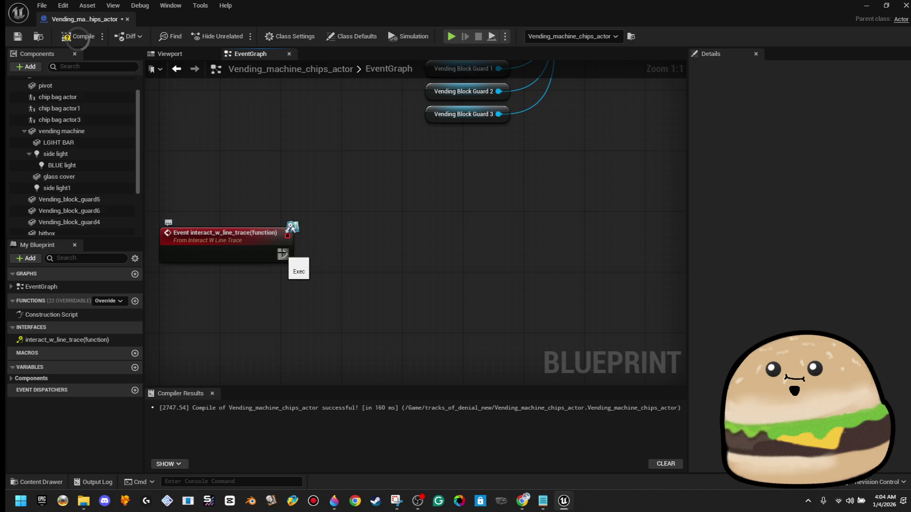
{"action": "left_click_drag", "start_coordinate": [282, 254], "coordinate": [423, 254]}
{"action": "left_click", "coordinate": [306, 257]}
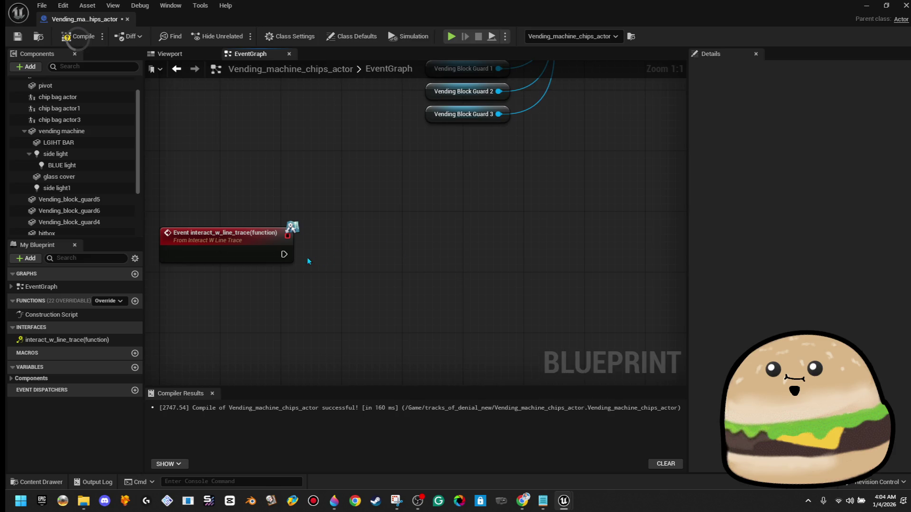
{"action": "left_click_drag", "start_coordinate": [283, 254], "coordinate": [432, 259]}
{"action": "left_click", "coordinate": [445, 237]}
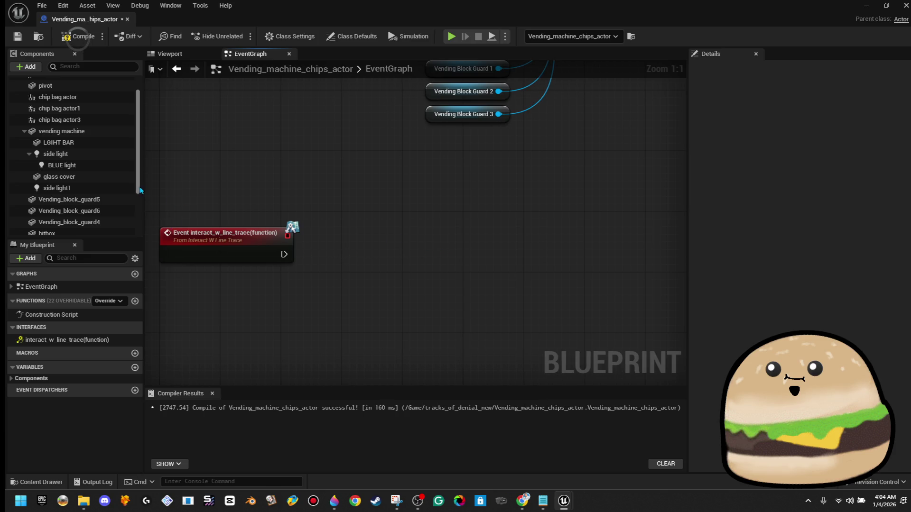
Move the BLUE light component directly under vending machine.
{"action": "left_click", "coordinate": [95, 153]}
{"action": "left_click", "coordinate": [95, 166], "text": "ctrl"}
{"action": "left_click", "coordinate": [90, 188], "text": "ctrl"}
{"action": "left_click", "coordinate": [86, 166]}
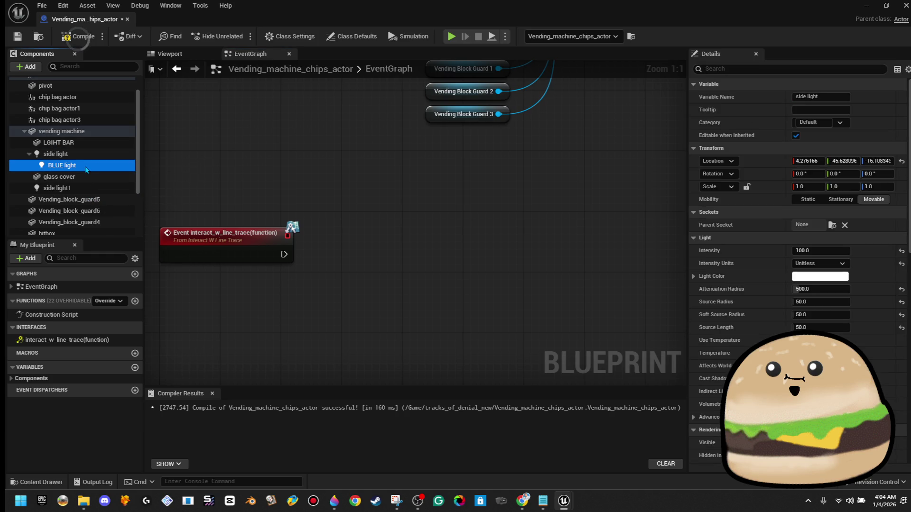
{"action": "left_click_drag", "start_coordinate": [86, 169], "coordinate": [98, 133]}
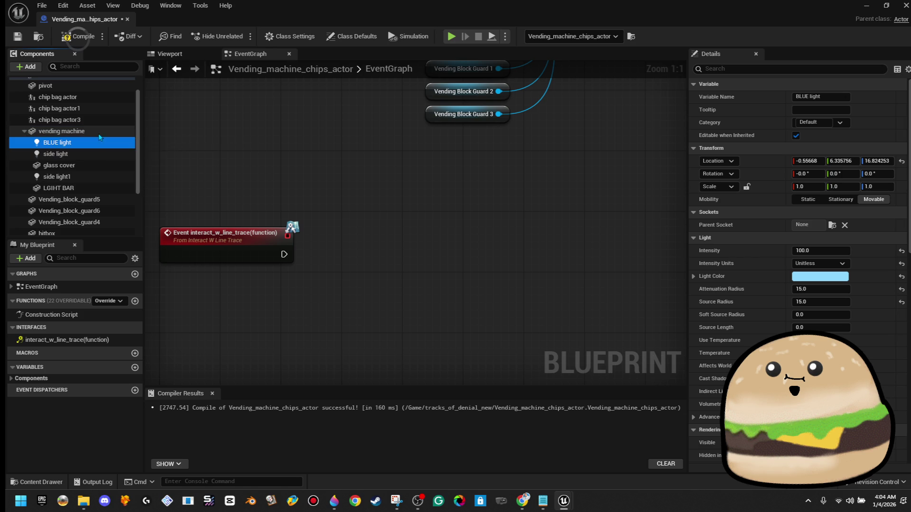
Drop getters for the three lights into the graph and wire Side Light into Set Hidden in Game.
{"action": "left_click", "coordinate": [92, 153], "text": "ctrl"}
{"action": "left_click", "coordinate": [89, 177], "text": "ctrl"}
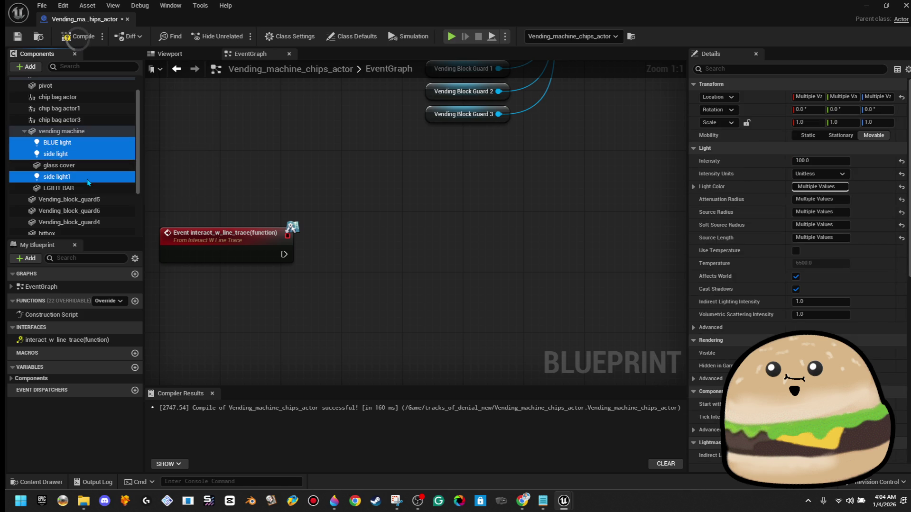
{"action": "mouse_move", "coordinate": [323, 282]}
{"action": "left_mouse_down"}
{"action": "mouse_move", "coordinate": [332, 289]}
{"action": "mouse_move", "coordinate": [437, 230]}
{"action": "left_mouse_up"}
{"action": "type", "text": "hidden"}
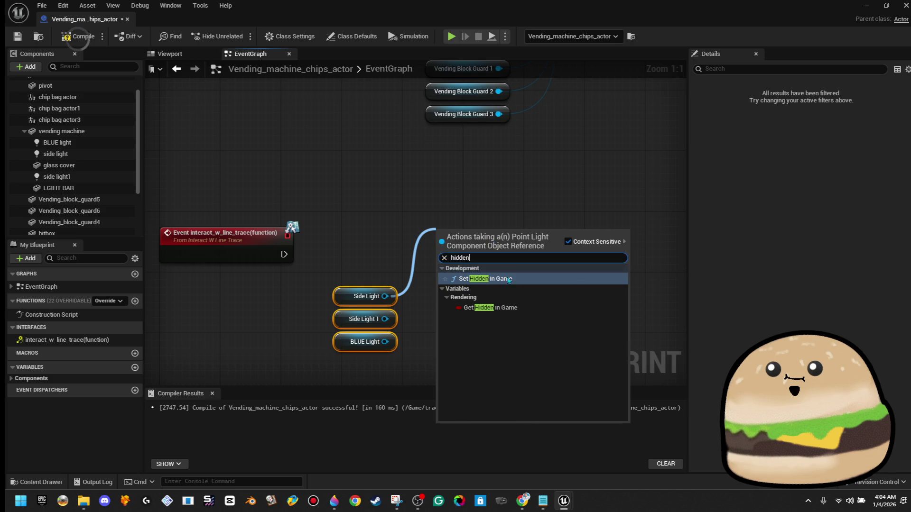
{"action": "left_click", "coordinate": [486, 279]}
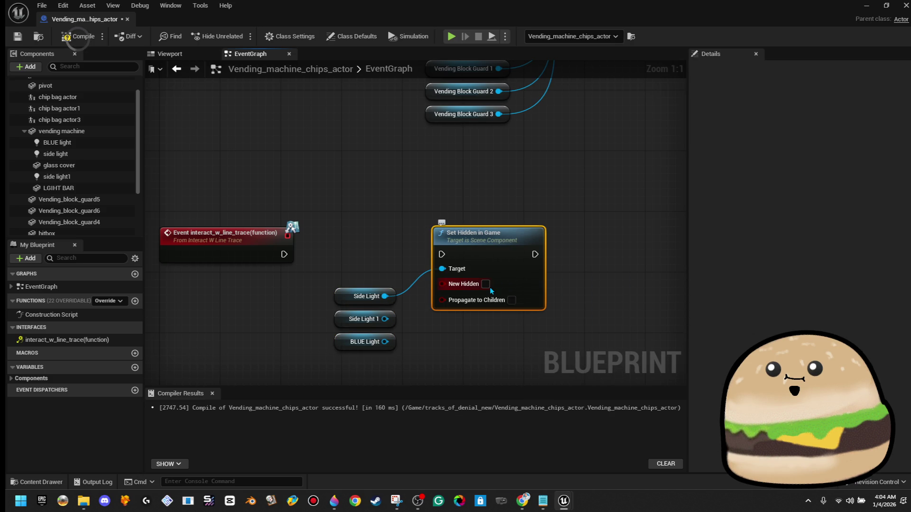
{"action": "scroll", "coordinate": [407, 209], "scroll_direction": "down", "scroll_amount": 2}
{"action": "left_click_drag", "start_coordinate": [372, 209], "coordinate": [485, 337]}
{"action": "mouse_move", "coordinate": [502, 252]}
{"action": "left_mouse_down"}
{"action": "mouse_move", "coordinate": [562, 261]}
{"action": "mouse_move", "coordinate": [631, 250]}
{"action": "left_mouse_up"}
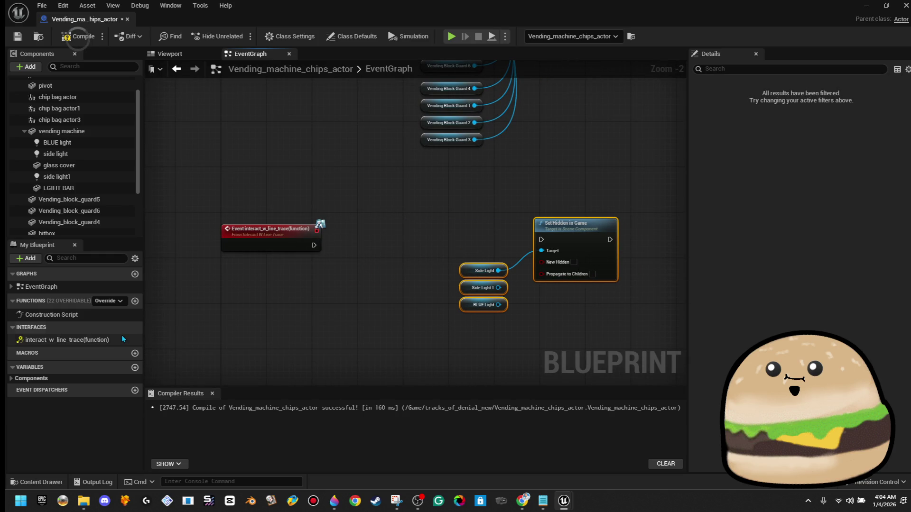
Create a Boolean variable 'machine is vending' and make room beside the event node.
{"action": "left_click", "coordinate": [135, 368]}
{"action": "type", "text": "machine is ve"}
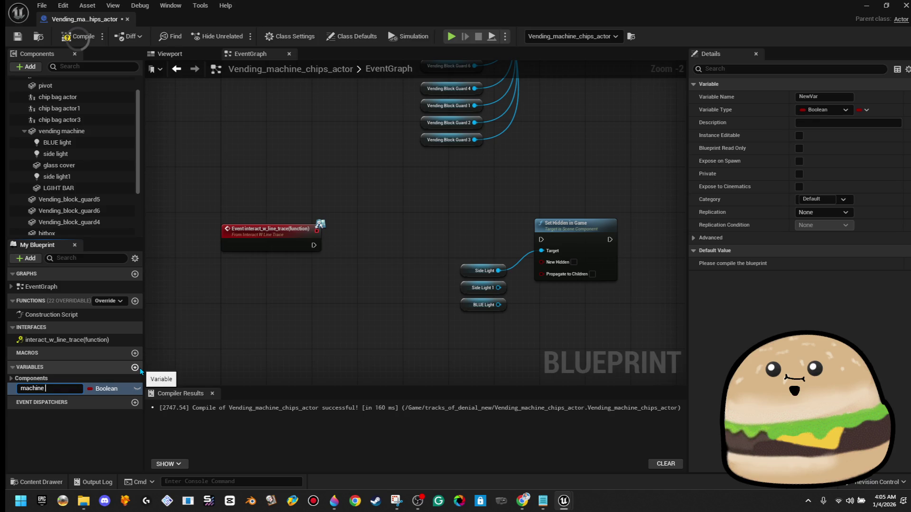
{"action": "type", "text": "nding"}
{"action": "key", "text": "Return"}
{"action": "mouse_move", "coordinate": [109, 395]}
{"action": "left_mouse_down"}
{"action": "mouse_move", "coordinate": [308, 266]}
{"action": "mouse_move", "coordinate": [313, 250]}
{"action": "mouse_move", "coordinate": [382, 243]}
{"action": "mouse_move", "coordinate": [411, 251]}
{"action": "left_mouse_up"}
{"action": "key", "text": "Delete"}
{"action": "left_click_drag", "start_coordinate": [270, 231], "coordinate": [293, 232]}
{"action": "left_click_drag", "start_coordinate": [378, 221], "coordinate": [705, 345]}
{"action": "left_click_drag", "start_coordinate": [475, 223], "coordinate": [543, 223]}
Branch on machine is vending, set it true on False before Set Hidden in Game, then compile and save.
{"action": "mouse_move", "coordinate": [233, 245]}
{"action": "left_mouse_down"}
{"action": "mouse_move", "coordinate": [300, 256]}
{"action": "mouse_move", "coordinate": [285, 232]}
{"action": "left_mouse_up"}
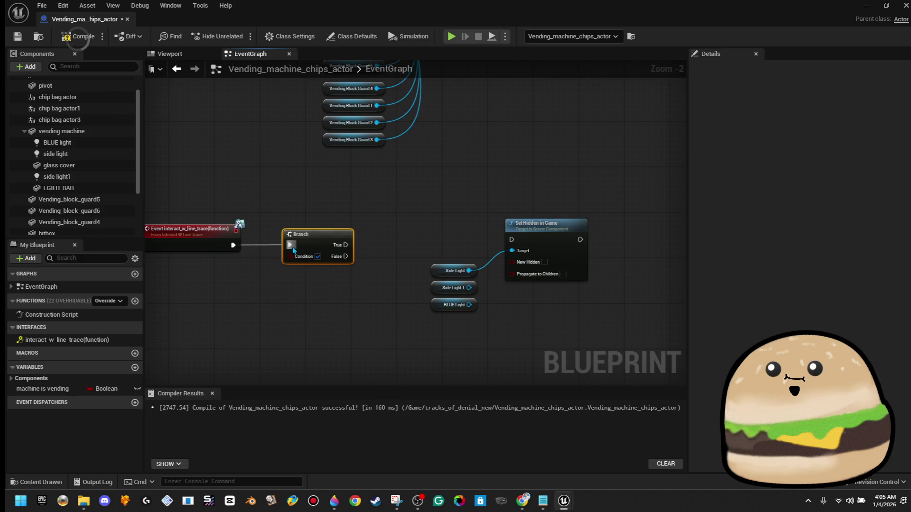
{"action": "mouse_move", "coordinate": [47, 388]}
{"action": "left_mouse_down"}
{"action": "mouse_move", "coordinate": [305, 305]}
{"action": "mouse_move", "coordinate": [289, 256]}
{"action": "left_mouse_up"}
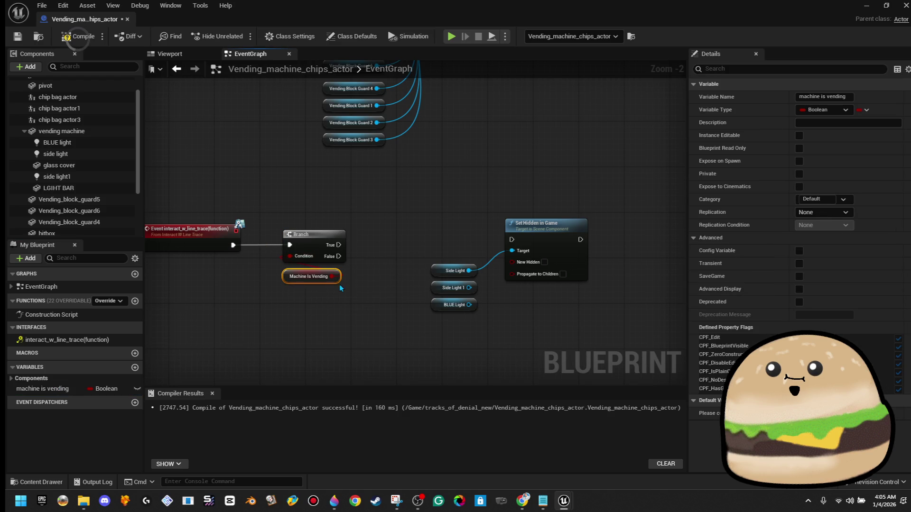
{"action": "mouse_move", "coordinate": [48, 389]}
{"action": "left_mouse_down"}
{"action": "mouse_move", "coordinate": [359, 256]}
{"action": "mouse_move", "coordinate": [340, 256]}
{"action": "left_mouse_up"}
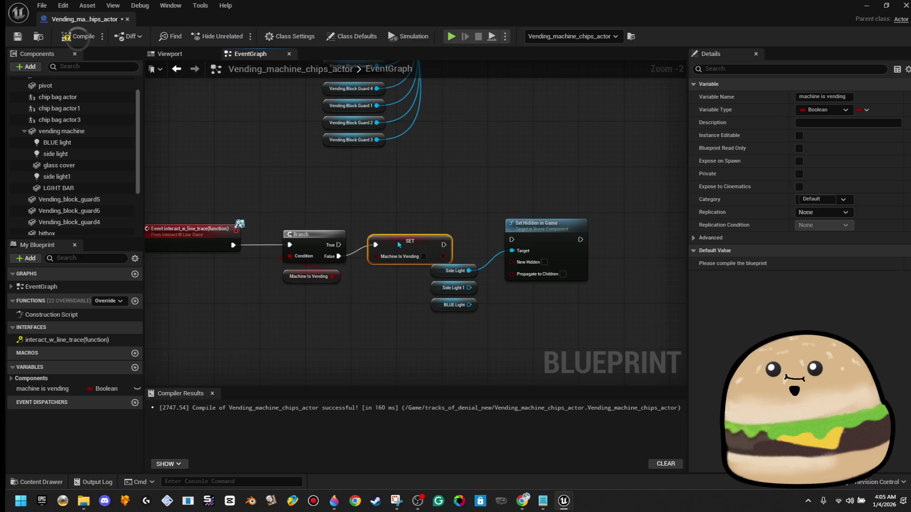
{"action": "left_click", "coordinate": [424, 256]}
{"action": "left_click_drag", "start_coordinate": [471, 196], "coordinate": [540, 317]}
{"action": "mouse_move", "coordinate": [557, 239]}
{"action": "left_mouse_down"}
{"action": "mouse_move", "coordinate": [616, 246]}
{"action": "mouse_move", "coordinate": [428, 249]}
{"action": "mouse_move", "coordinate": [443, 245]}
{"action": "left_mouse_up"}
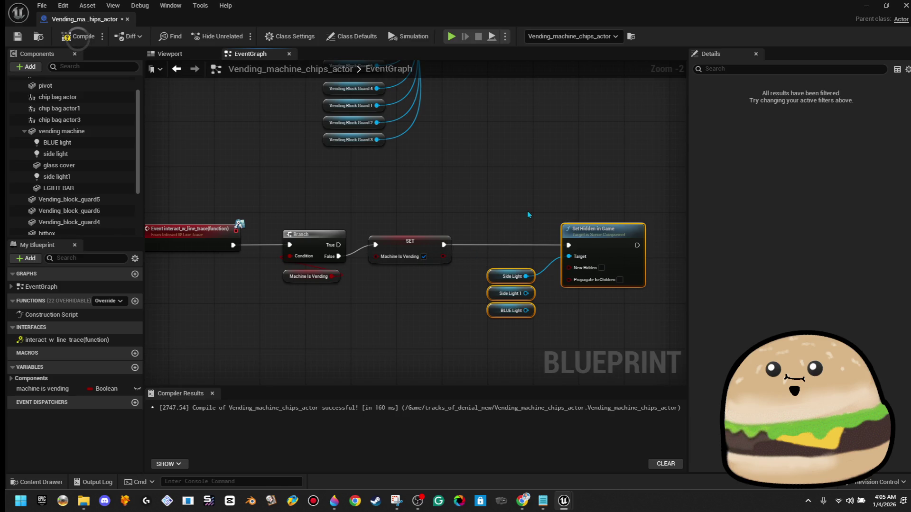
{"action": "scroll", "coordinate": [528, 197], "scroll_direction": "down", "scroll_amount": 2}
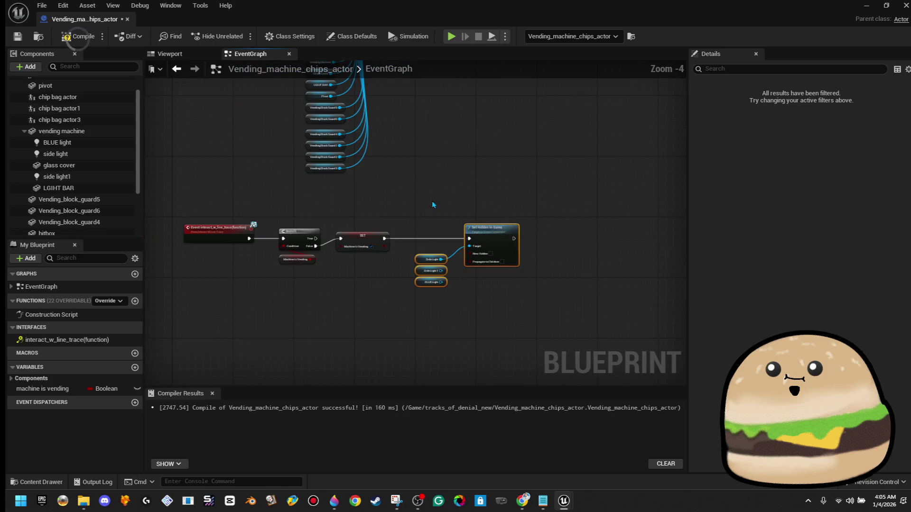
{"action": "left_click", "coordinate": [17, 36]}
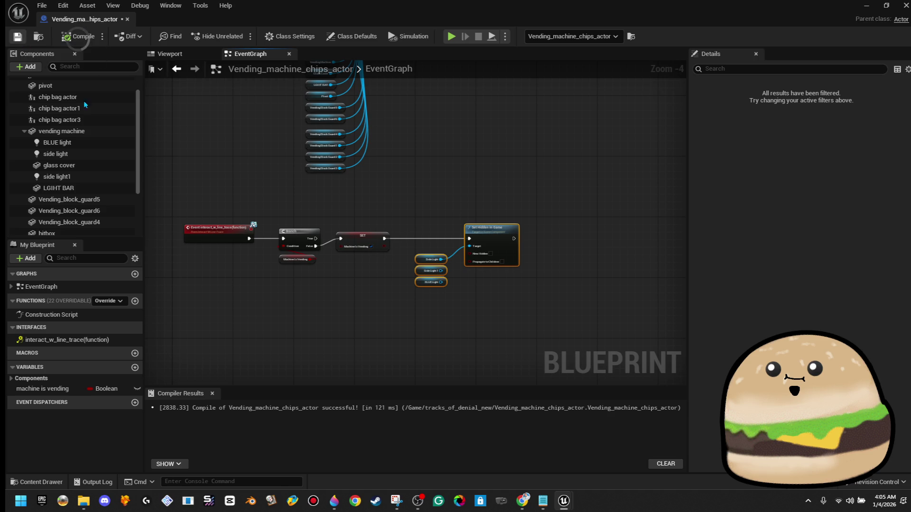
Attach a MultiGate node to Set Hidden in Game's execution output.
{"action": "left_click_drag", "start_coordinate": [409, 242], "coordinate": [446, 244]}
{"action": "type", "text": "mu"}
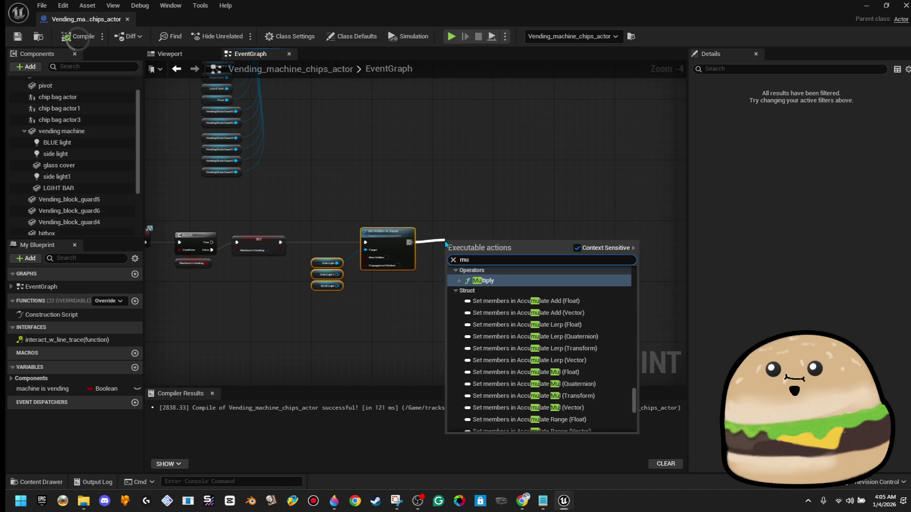
{"action": "type", "text": "lti"}
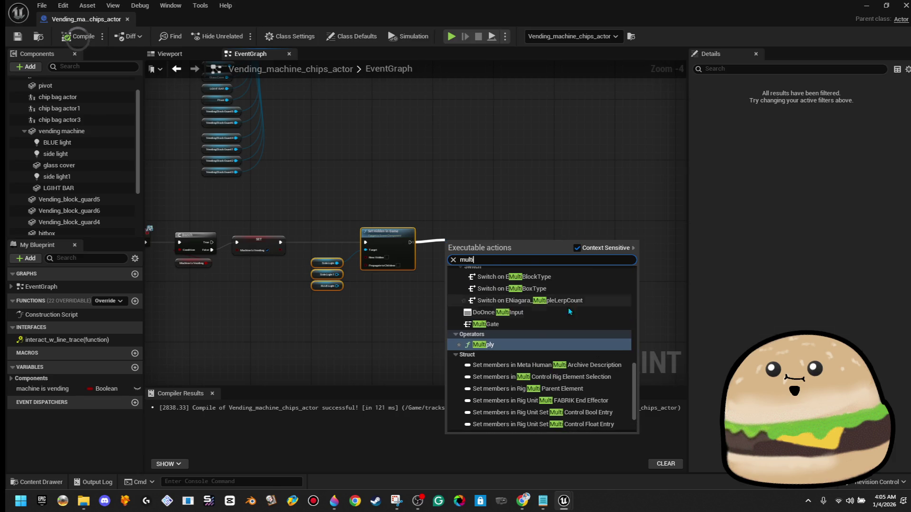
{"action": "left_click", "coordinate": [533, 326]}
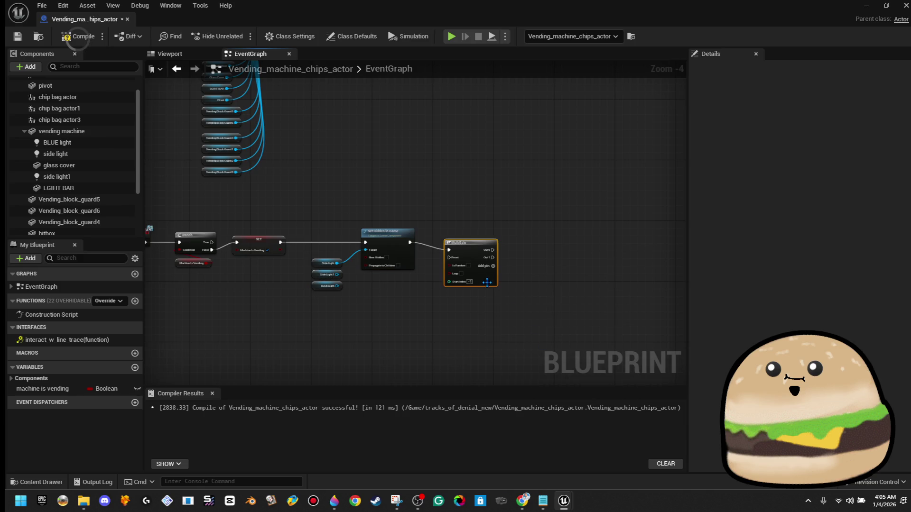